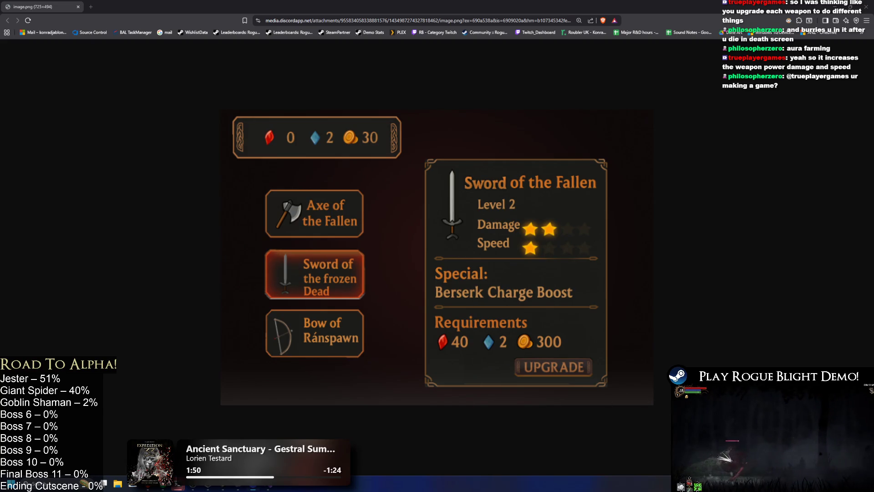
- Close the upgrade image tab, review TODO.txt lines 7–15, and switch back to Unity
{"action": "mouse_move", "coordinate": [254, 484]}
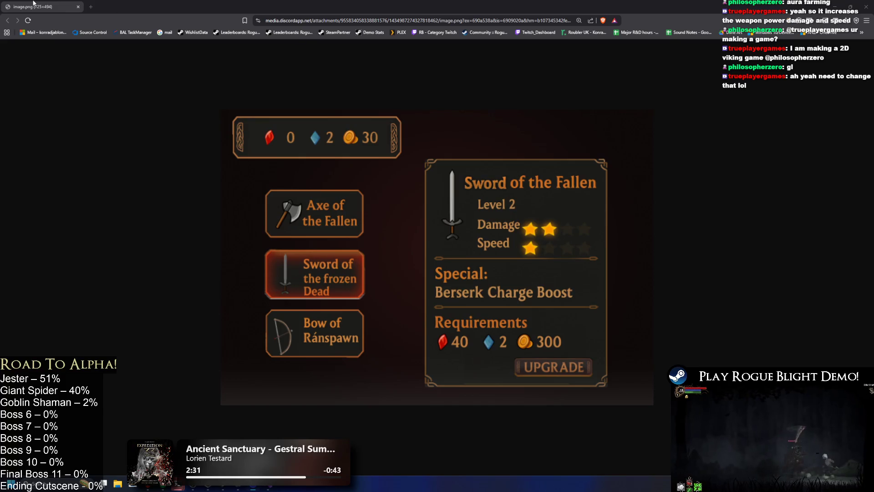
{"action": "left_click", "coordinate": [78, 6]}
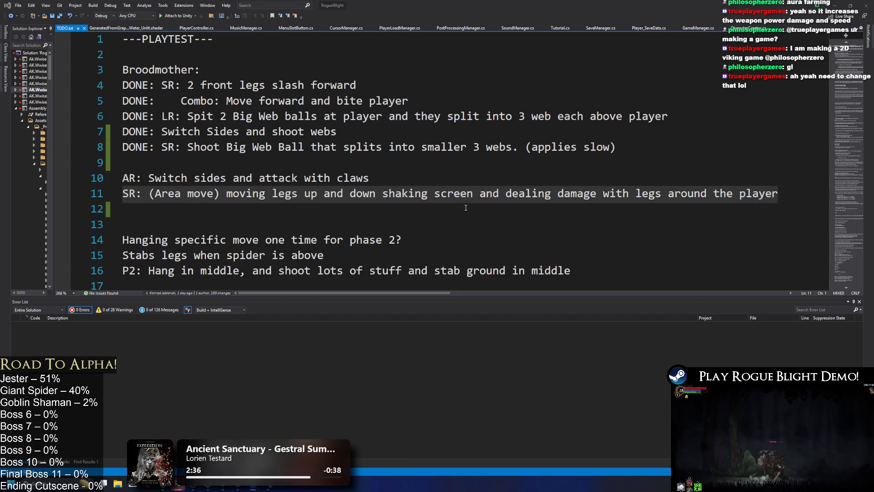
{"action": "left_click", "coordinate": [415, 146]}
{"action": "left_click_drag", "start_coordinate": [416, 255], "coordinate": [123, 132]}
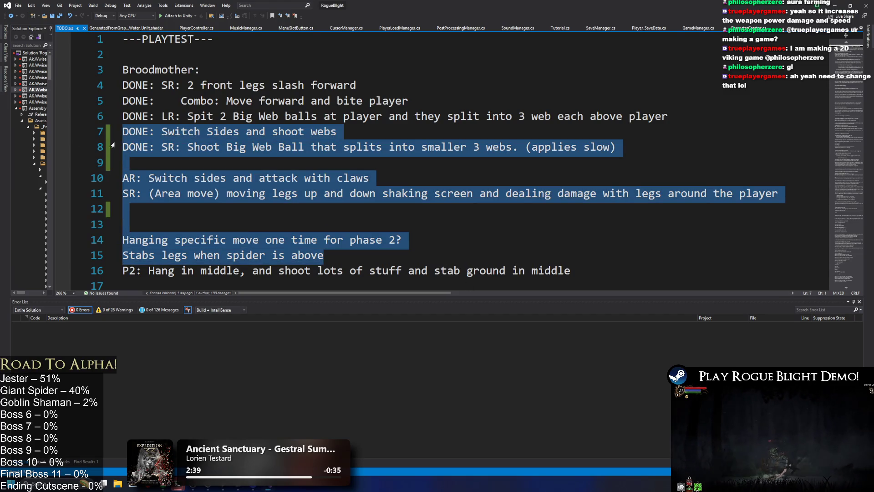
{"action": "left_click", "coordinate": [324, 171]}
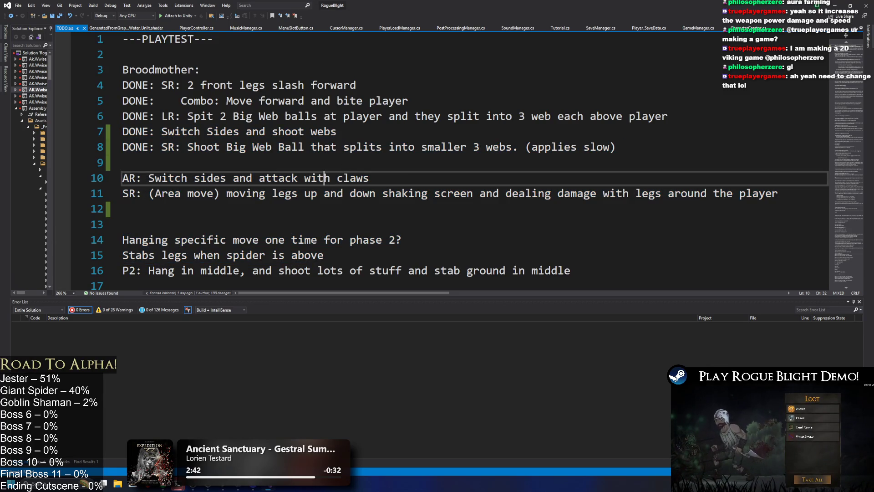
{"action": "key", "text": "alt+Tab"}
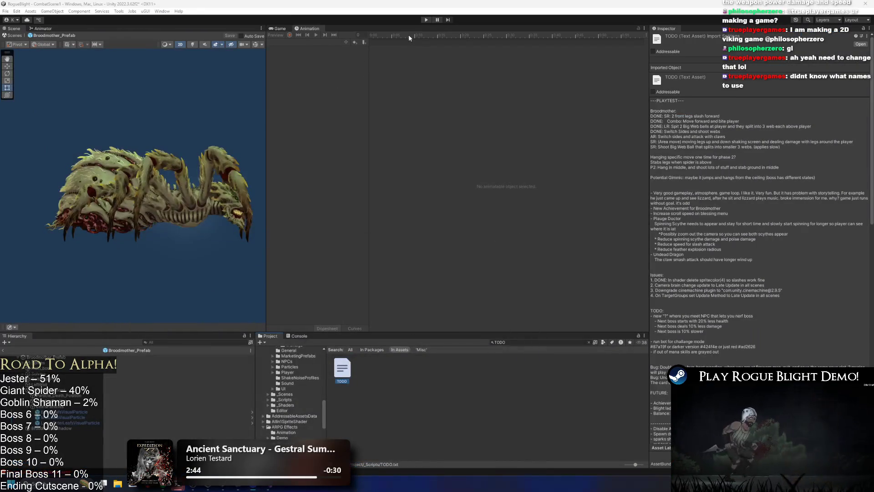
- Enter play mode, accepting the unwanted-modifications warning, so the game starts in Waywood Forest
{"action": "left_click", "coordinate": [429, 22]}
{"action": "key", "text": "Return"}
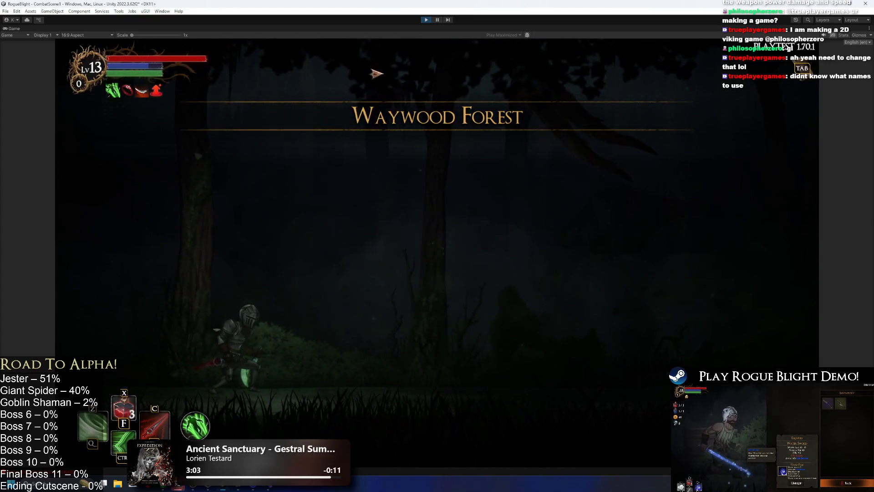
- Walk the knight right into the Broodmother fight, pausing and resuming after the spider's attack
{"action": "key", "text": "d"}
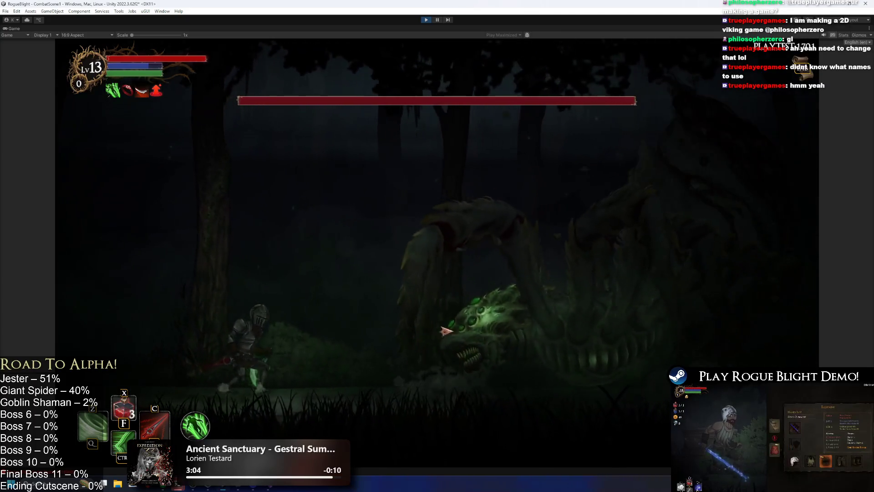
{"action": "key", "text": "Escape"}
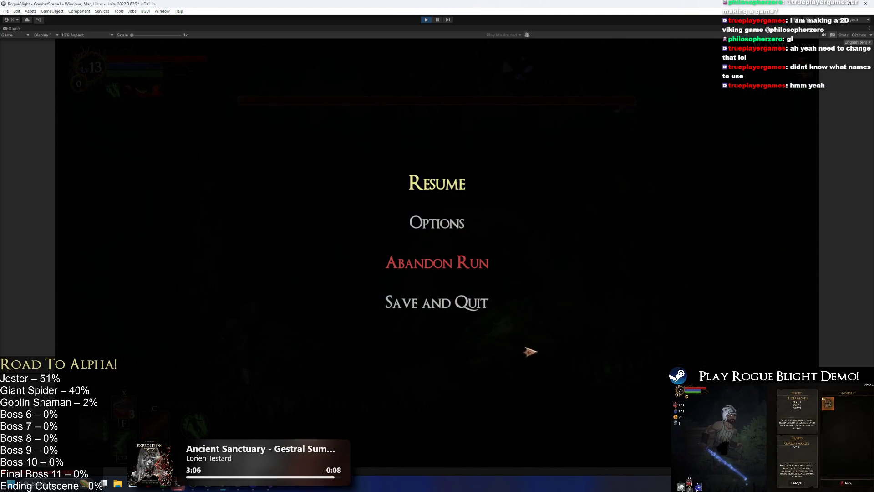
{"action": "key", "text": "Escape"}
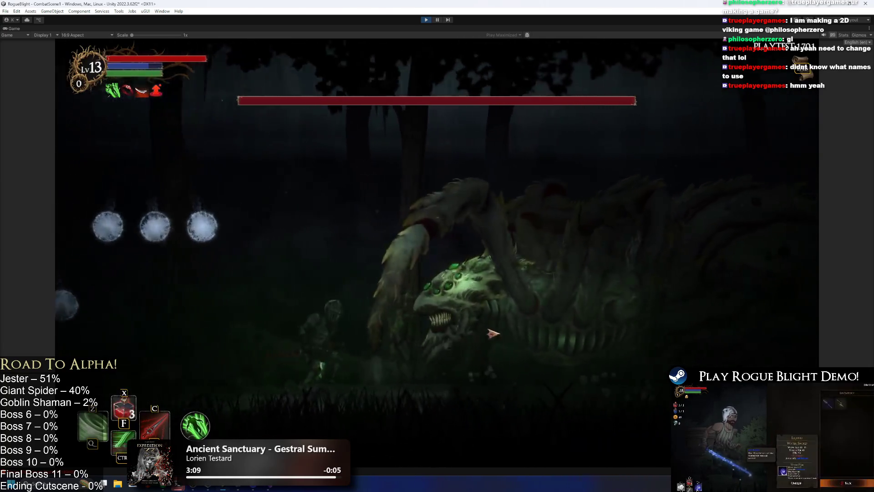
{"action": "key", "text": "Escape"}
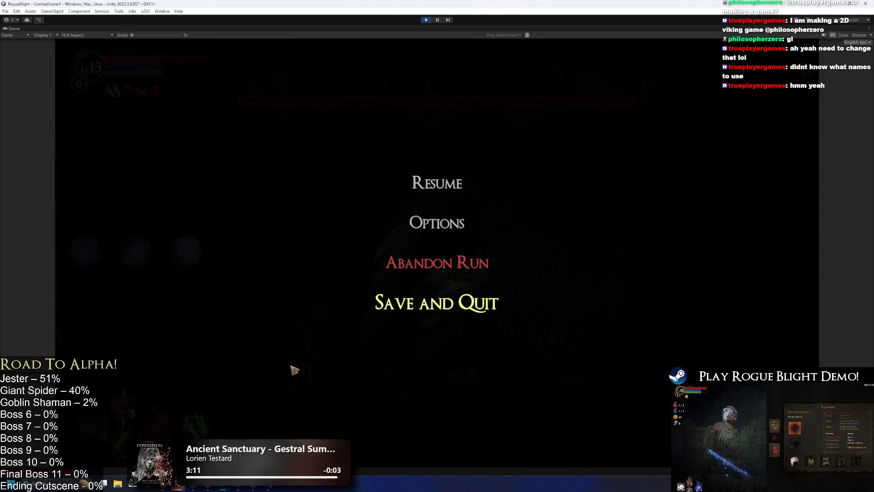
{"action": "key", "text": "Escape"}
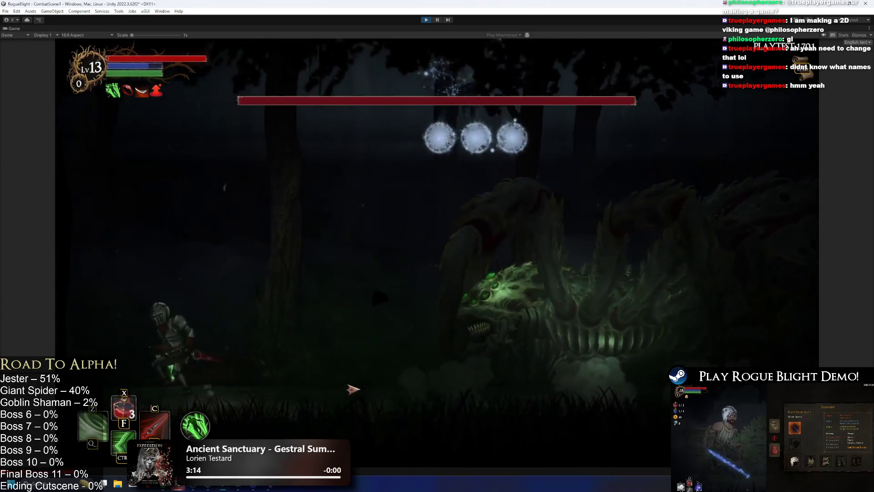
- Run the knight back and forth as the spider emerges, then pause and exit play mode
{"action": "key", "text": "d"}
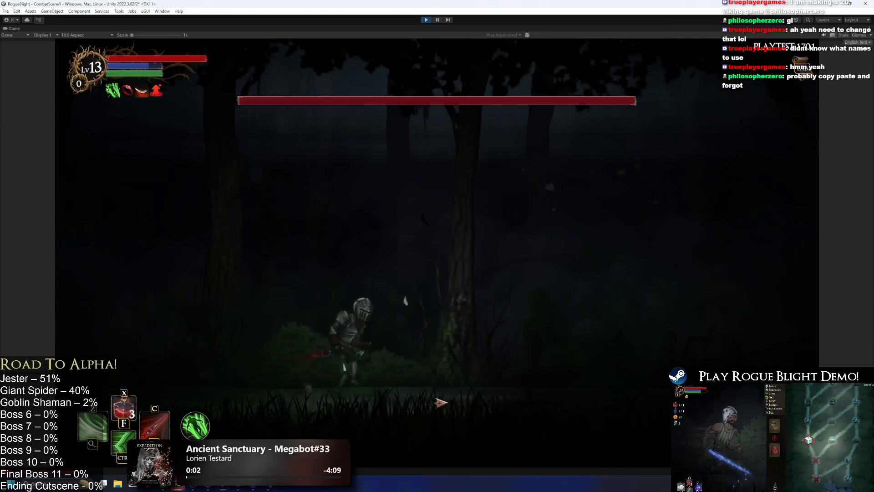
{"action": "key", "text": "d"}
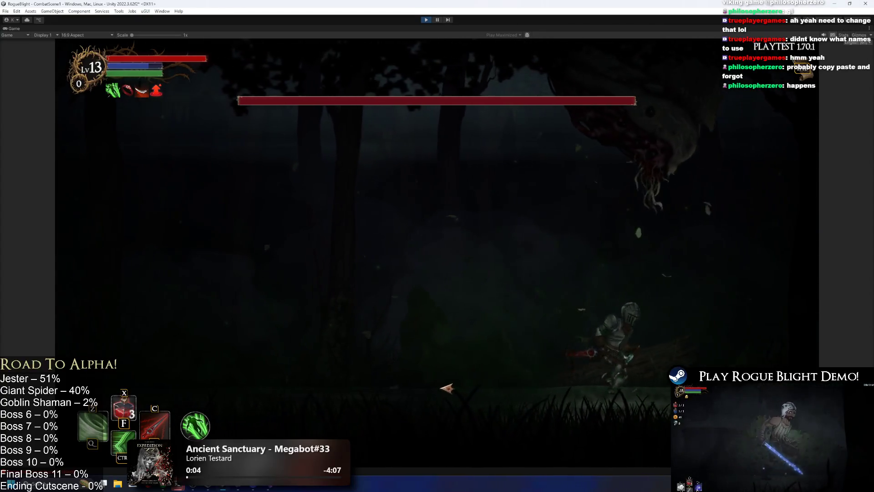
{"action": "key", "text": "a"}
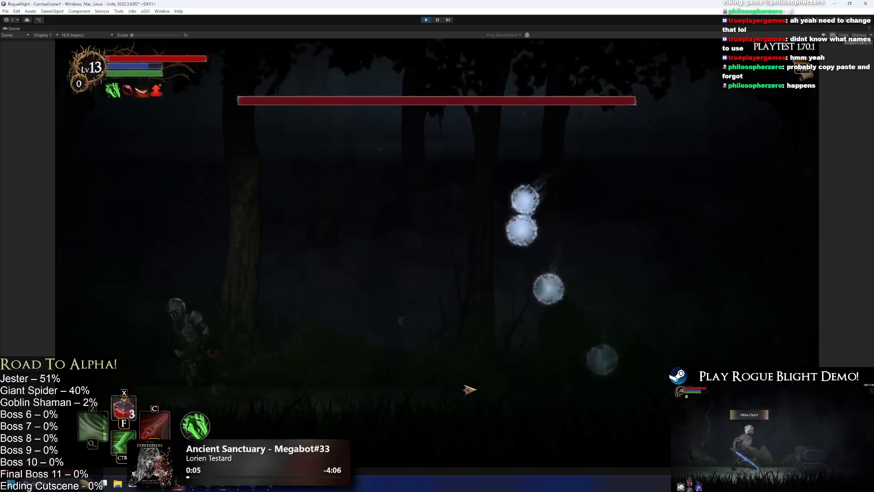
{"action": "key", "text": "d"}
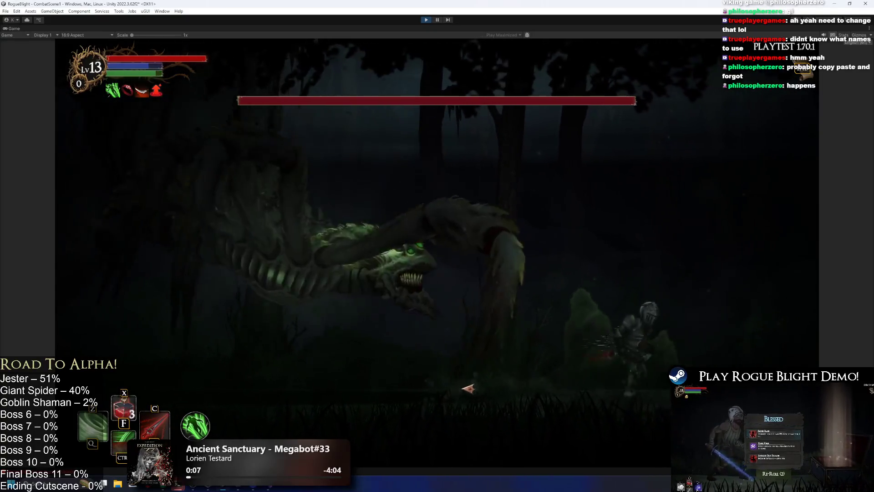
{"action": "key", "text": "a"}
{"action": "key", "text": "Escape"}
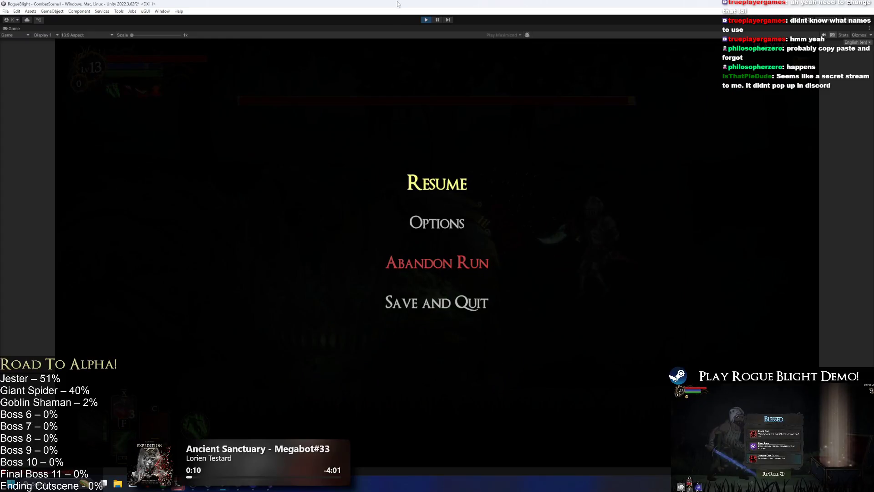
{"action": "left_click", "coordinate": [425, 19]}
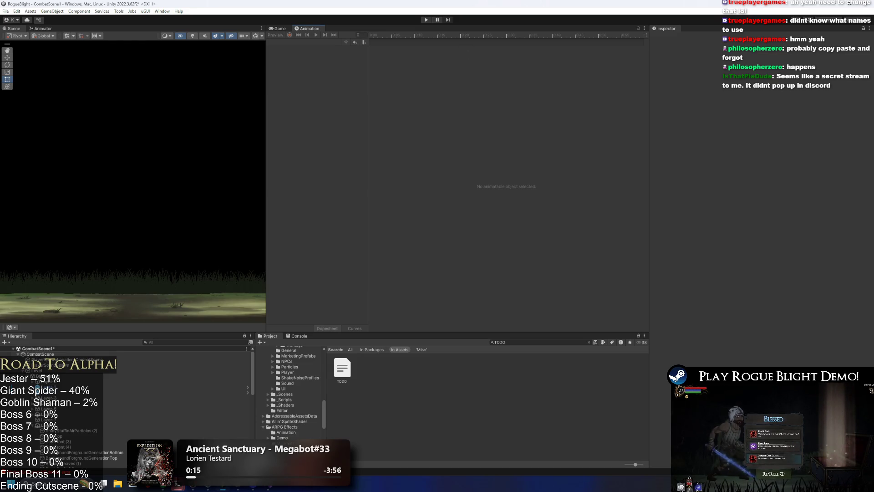
- Replace the TODO asset search with a 'spider prefab' search, then clear it
{"action": "left_click", "coordinate": [526, 341]}
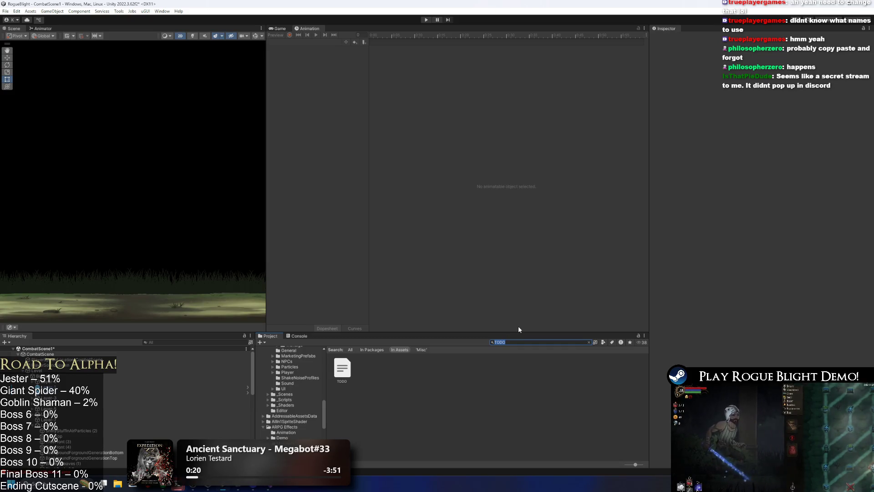
{"action": "key", "text": "BackSpace"}
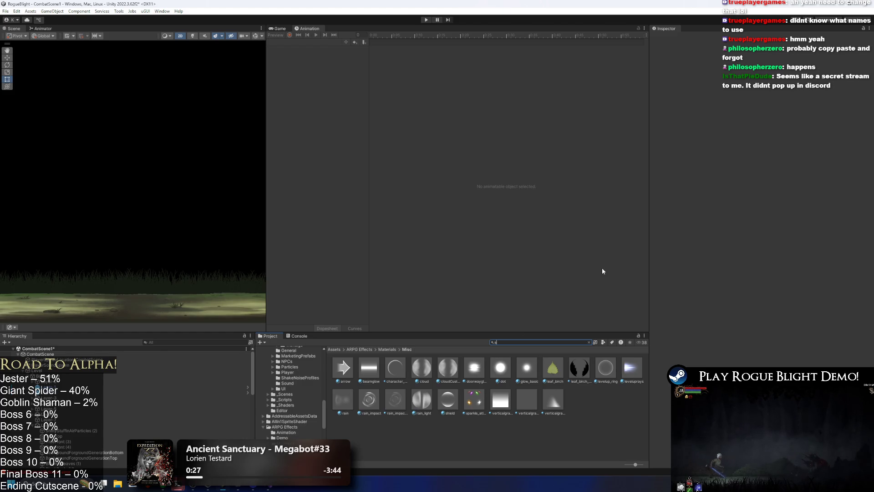
{"action": "type", "text": "pider prefa"}
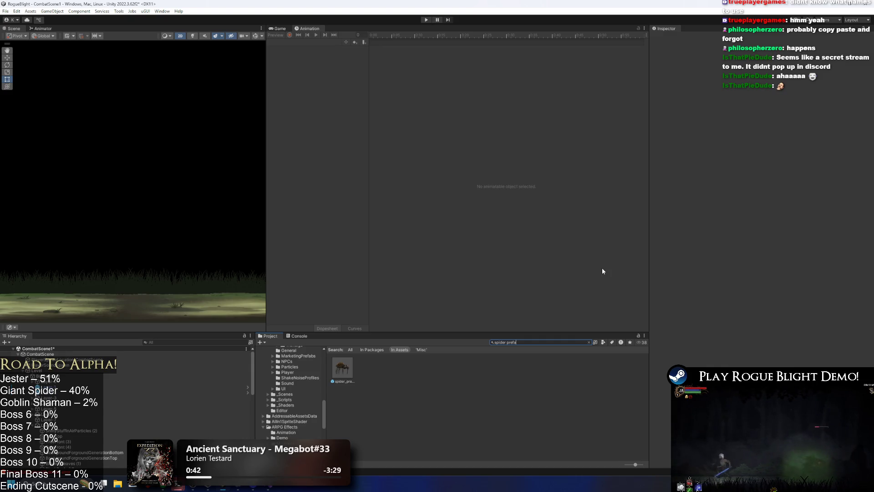
{"action": "key", "text": "ctrl+a"}
{"action": "key", "text": "BackSpace"}
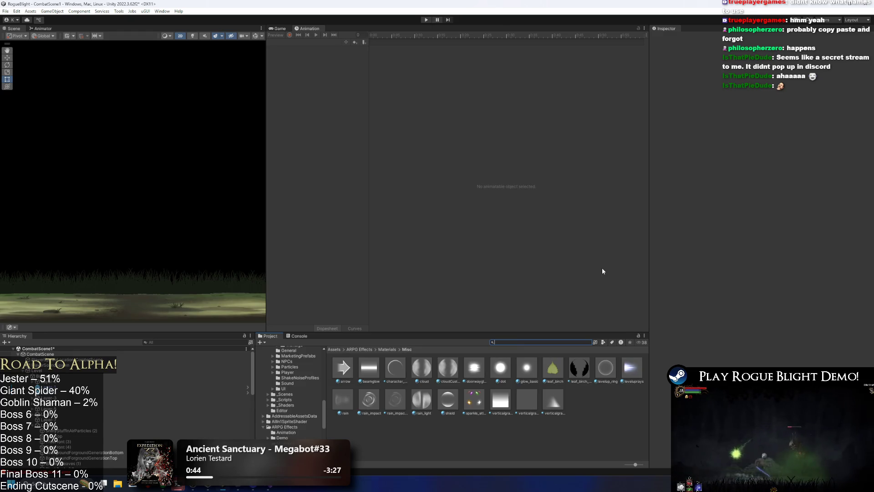
- Search 'spider pre', then 'prefab', then settle on 'forest skeleton' and browse the results
{"action": "key", "text": "ctrl+a"}
{"action": "type", "text": "spider pre"}
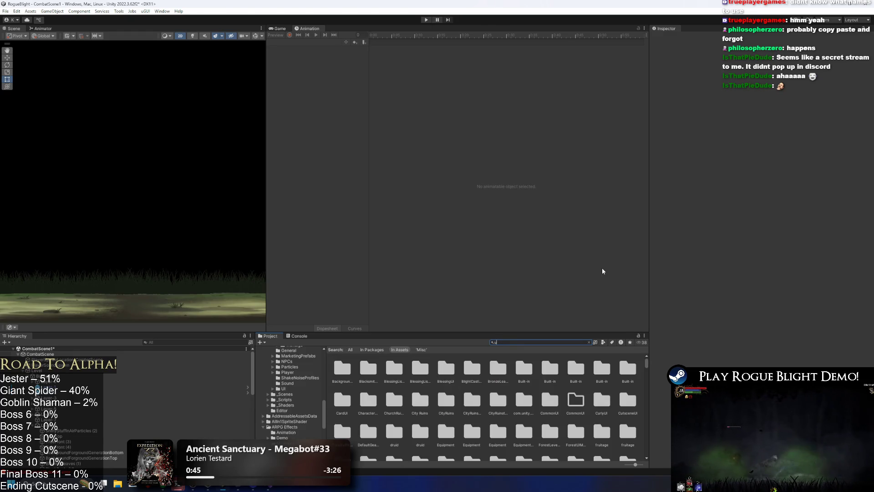
{"action": "key", "text": "ctrl+a"}
{"action": "type", "text": "pre"}
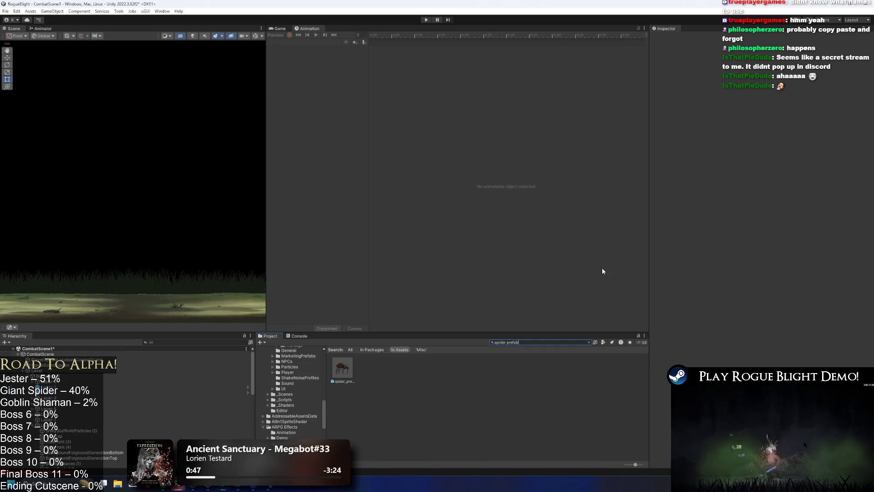
{"action": "type", "text": "fa"}
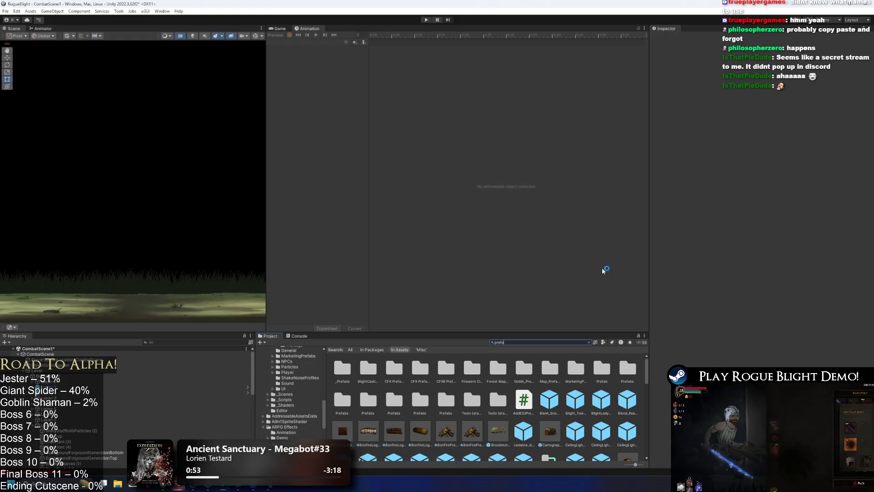
{"action": "key", "text": "BackSpace"}
{"action": "key", "text": "BackSpace"}
{"action": "key", "text": "BackSpace"}
{"action": "type", "text": "f"}
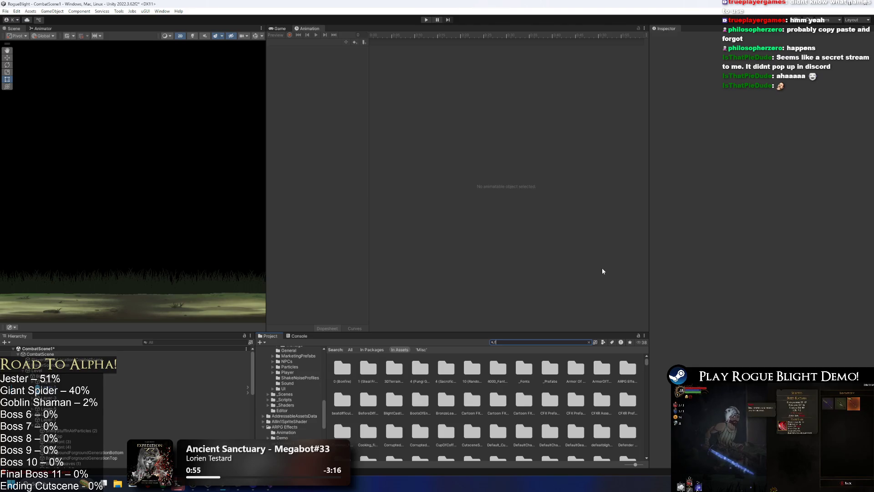
{"action": "type", "text": "orest skeleton"}
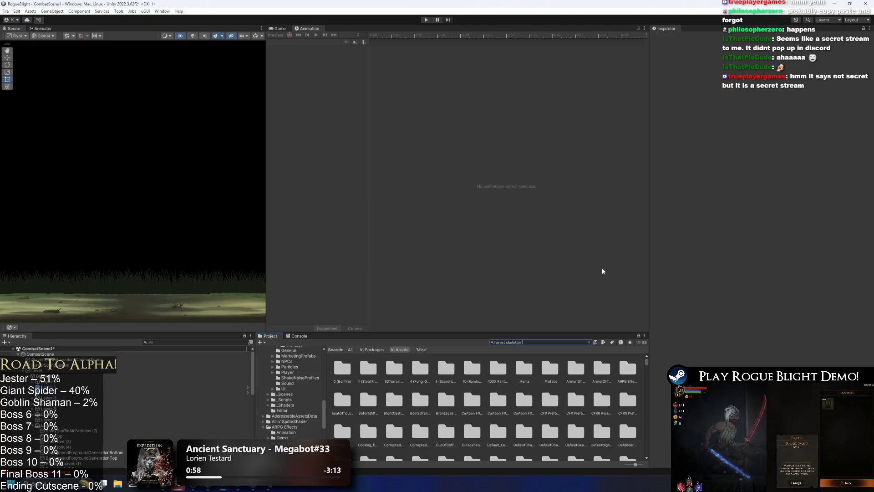
{"action": "type", "text": " prefa"}
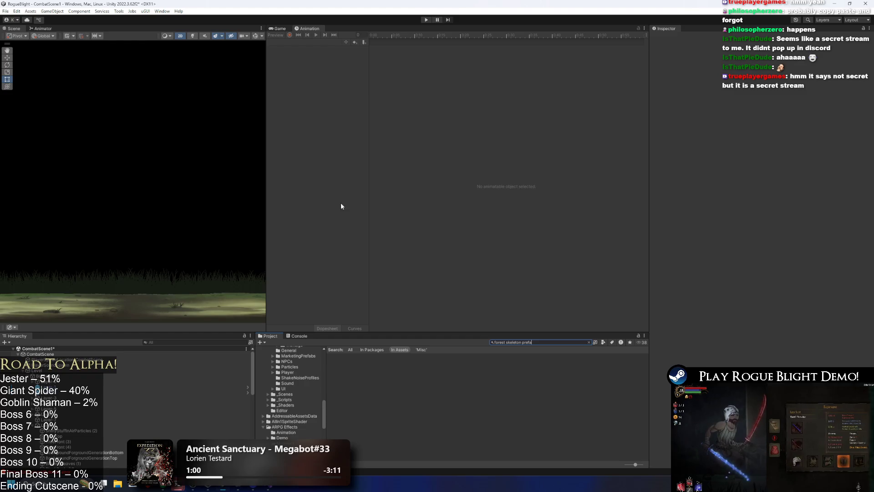
{"action": "key", "text": "BackSpace"}
{"action": "key", "text": "BackSpace"}
{"action": "key", "text": "BackSpace"}
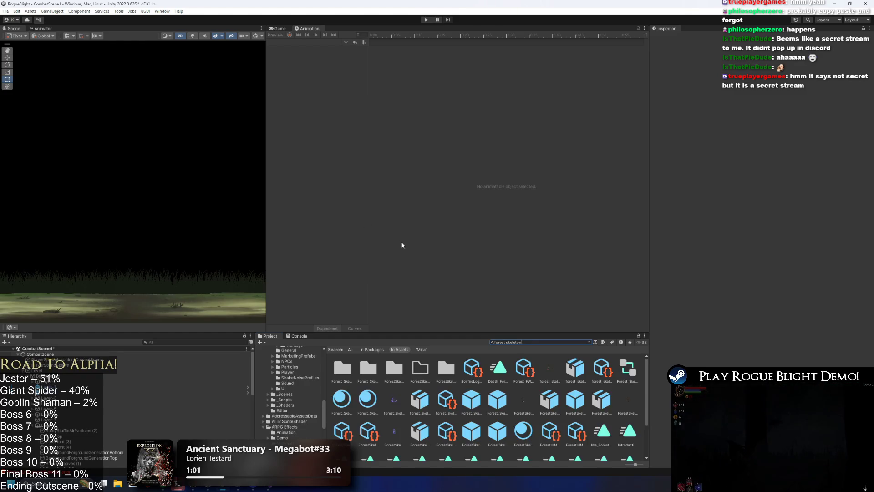
{"action": "scroll", "coordinate": [538, 373], "scroll_direction": "down", "scroll_amount": 3}
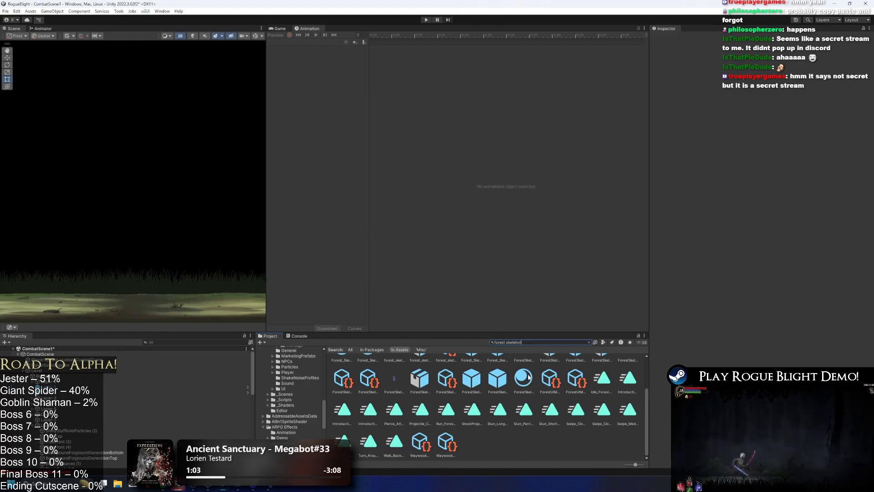
{"action": "scroll", "coordinate": [500, 387], "scroll_direction": "up", "scroll_amount": 3}
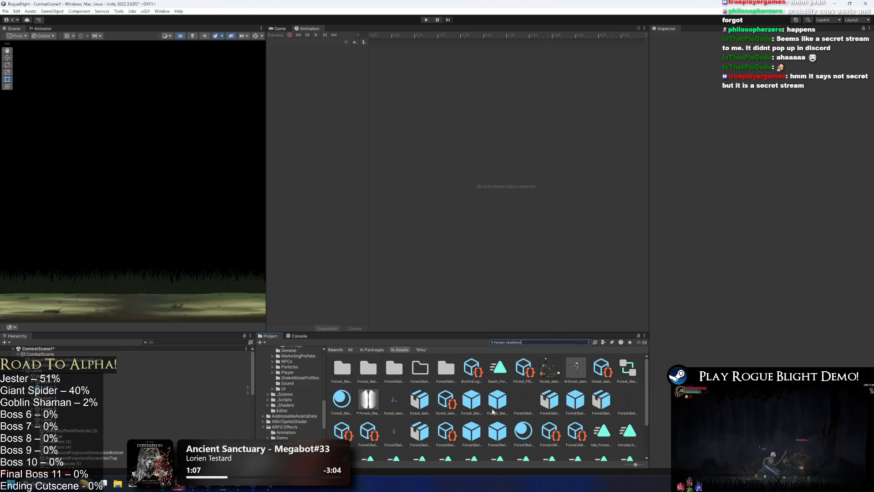
- Inspect the Forest Skeleton death particle, projectile particle and sprite assets, then open the ForestSkeleton prefab
{"action": "left_click", "coordinate": [472, 430]}
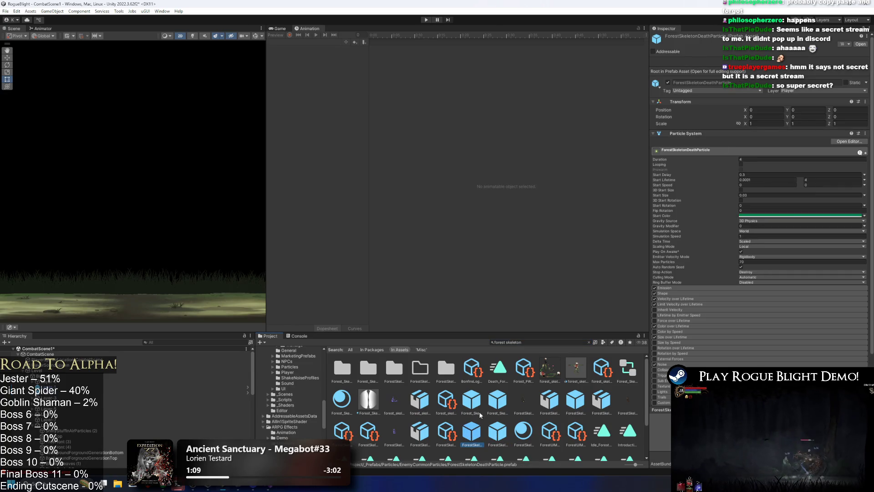
{"action": "left_click", "coordinate": [498, 399]}
{"action": "left_click", "coordinate": [575, 400]}
{"action": "left_click", "coordinate": [553, 400]}
{"action": "left_click", "coordinate": [573, 400]}
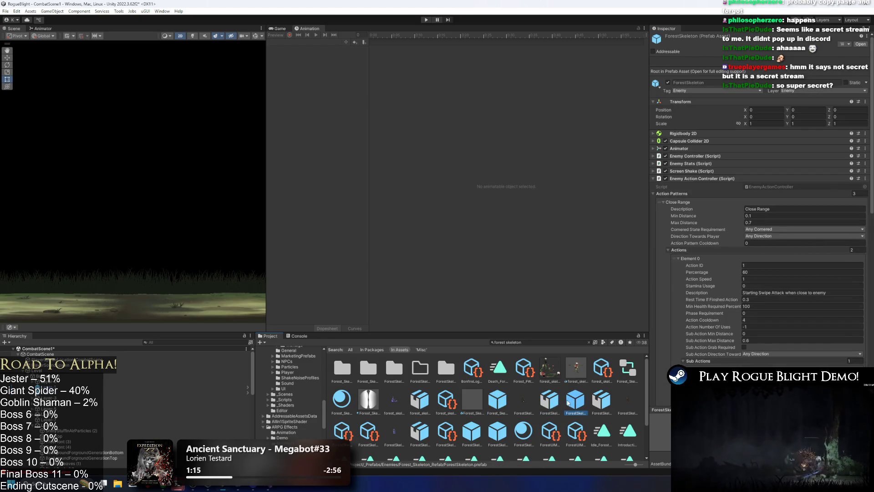
{"action": "double_click", "coordinate": [576, 401]}
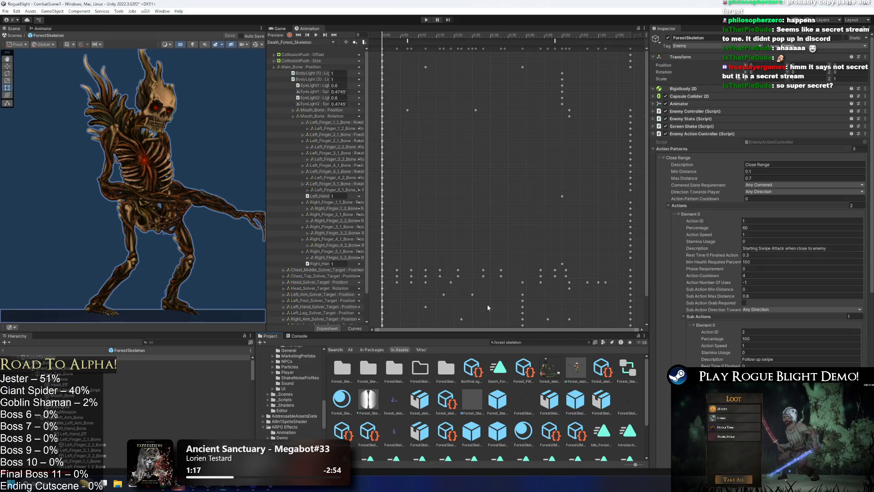
- Collapse Enemy Action Controller, select the ForestSkeleton root, and expand its Projectile Controller
{"action": "scroll", "coordinate": [143, 152], "scroll_direction": "up", "scroll_amount": 2}
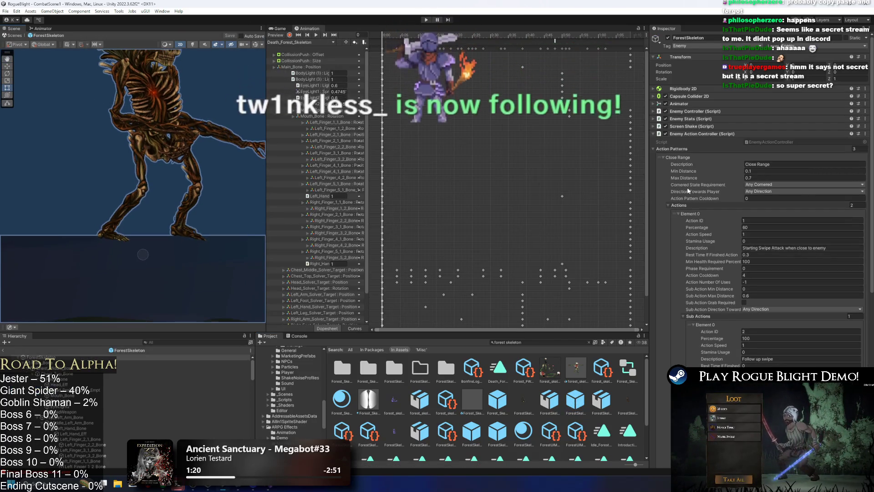
{"action": "left_click", "coordinate": [694, 136]}
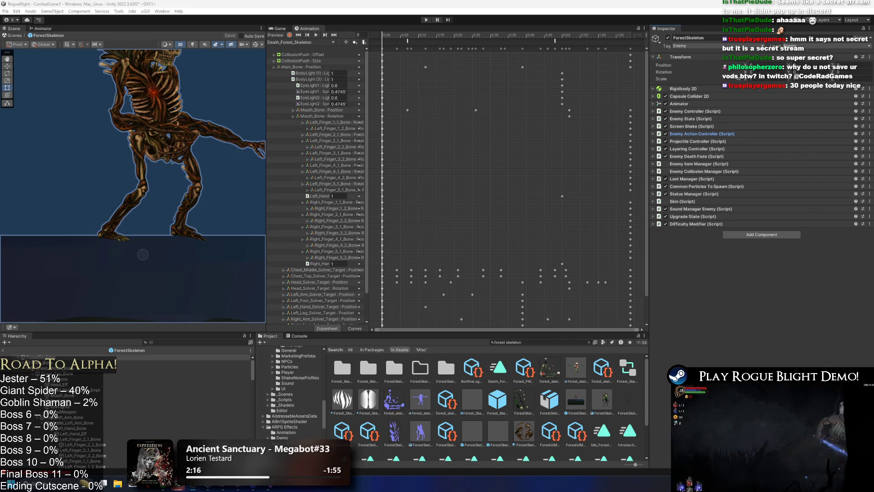
{"action": "key", "text": "XF86AudioRaiseVolume"}
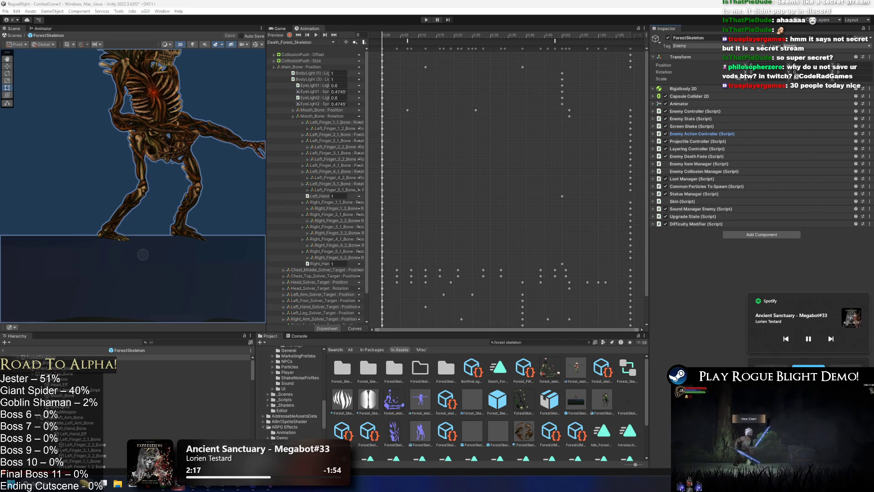
{"action": "left_click", "coordinate": [630, 289]}
{"action": "scroll", "coordinate": [137, 400], "scroll_direction": "up", "scroll_amount": 10}
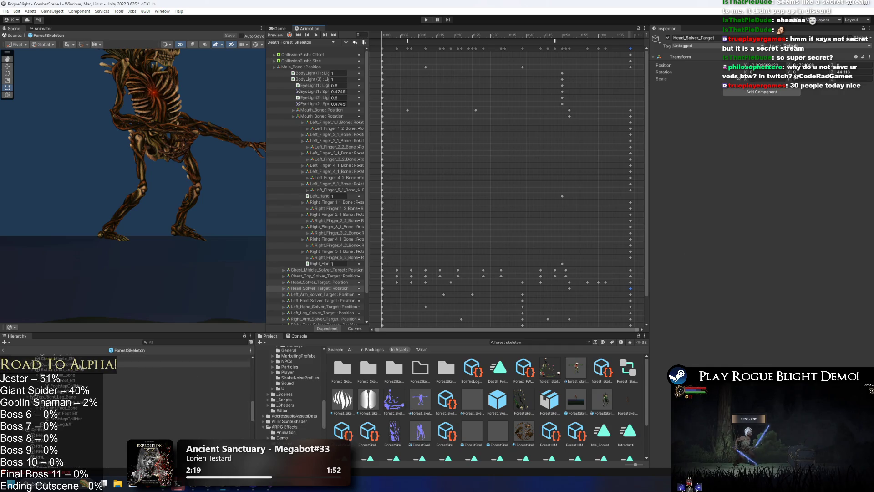
{"action": "left_click", "coordinate": [79, 359]}
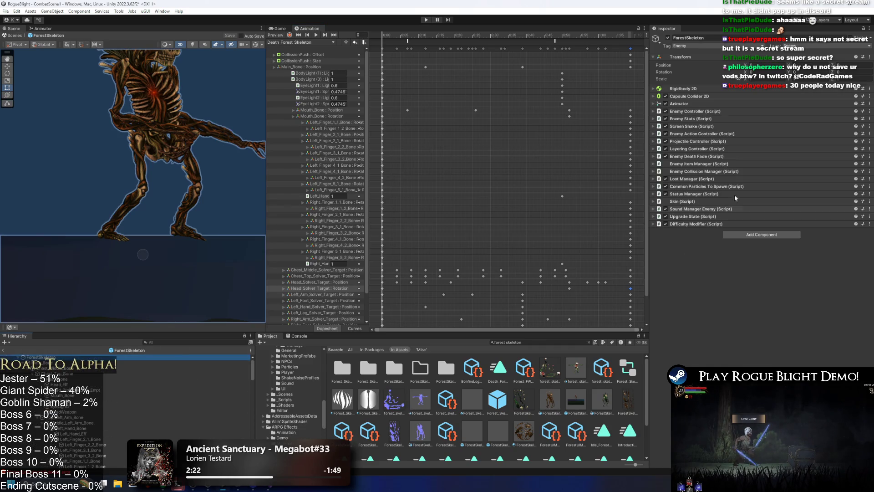
{"action": "left_click", "coordinate": [699, 142]}
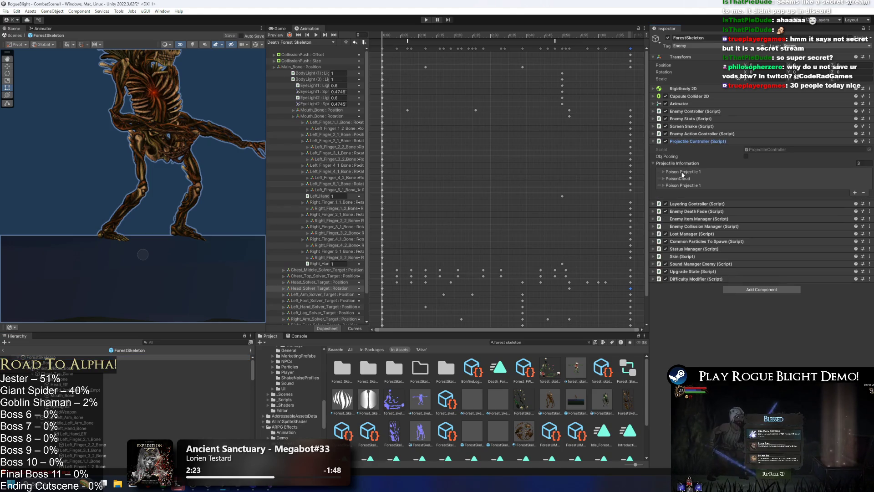
- Drag Poison Projectile 1's prefab into the scene, frame it, and select its zidan particle system
{"action": "left_click", "coordinate": [690, 173]}
{"action": "left_click", "coordinate": [802, 206]}
{"action": "left_click_drag", "start_coordinate": [378, 381], "coordinate": [77, 139]}
{"action": "key", "text": "f"}
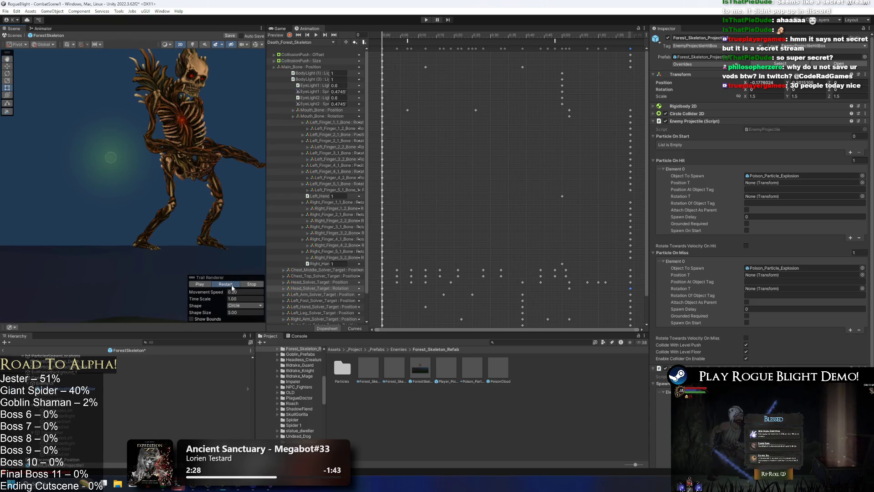
{"action": "left_click", "coordinate": [232, 286]}
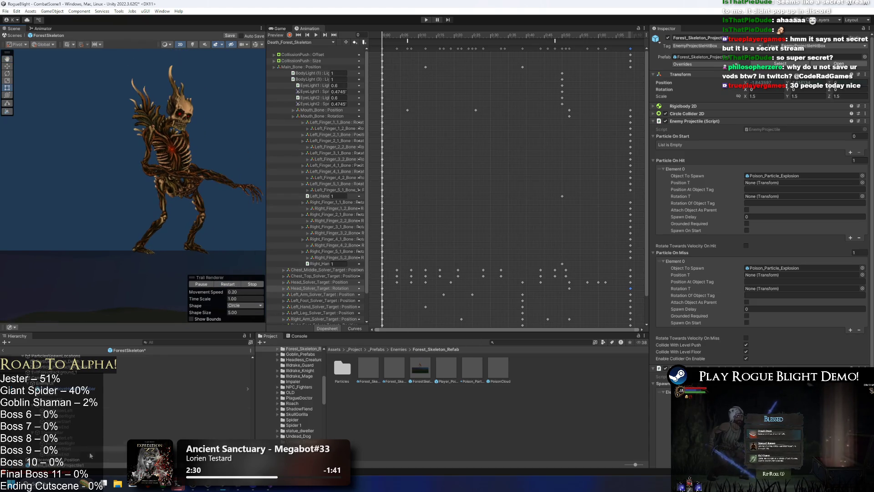
{"action": "scroll", "coordinate": [89, 465], "scroll_direction": "down", "scroll_amount": 2}
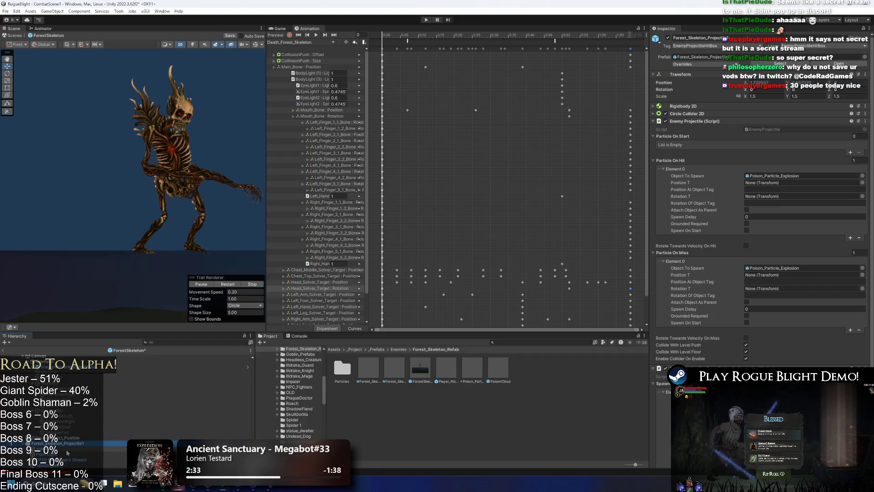
{"action": "left_click", "coordinate": [67, 449]}
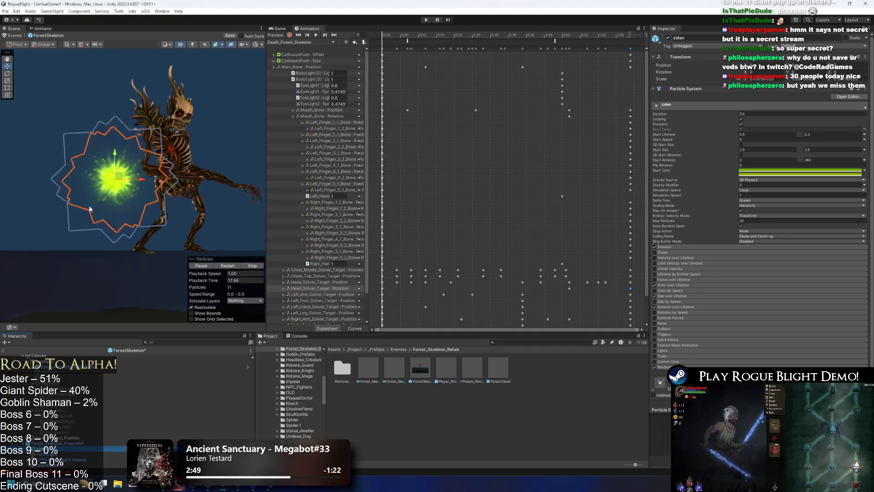
- Pan the Scene view and drag the zidan particle effect to the right of the skeleton
{"action": "left_click_drag", "start_coordinate": [86, 147], "coordinate": [167, 126]}
{"action": "mouse_move", "coordinate": [199, 154]}
{"action": "left_mouse_down"}
{"action": "mouse_move", "coordinate": [257, 152]}
{"action": "mouse_move", "coordinate": [150, 196]}
{"action": "mouse_move", "coordinate": [237, 163]}
{"action": "mouse_move", "coordinate": [155, 157]}
{"action": "left_mouse_up"}
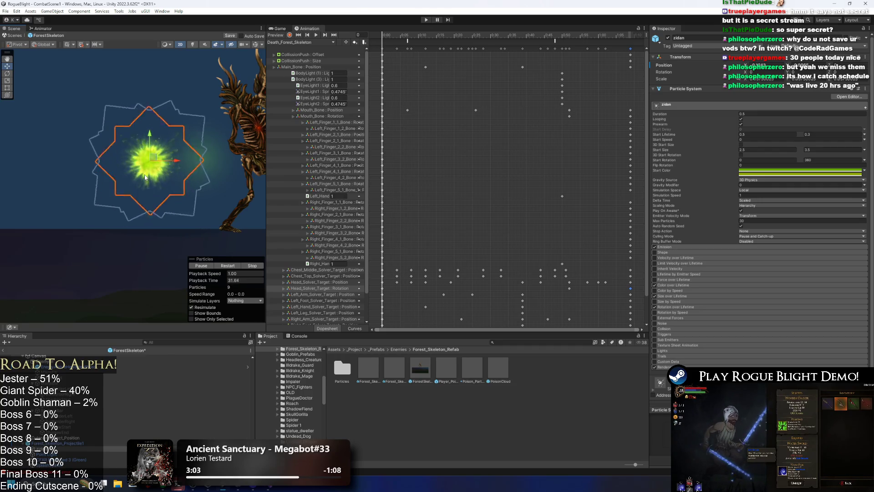
{"action": "key", "text": "super"}
{"action": "type", "text": "g"}
{"action": "key", "text": "Escape"}
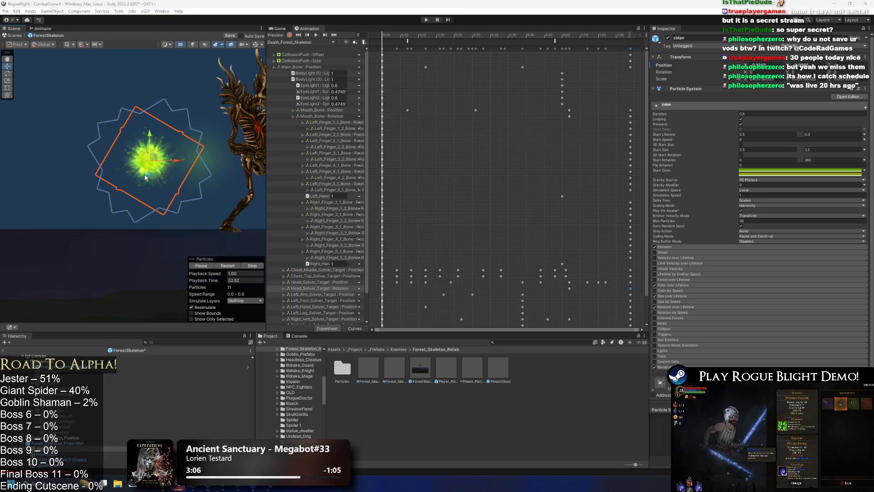
- Load the streamer's twitch.tv channel and scroll through its About, goals and Credits panels
{"action": "type", "text": "twit"}
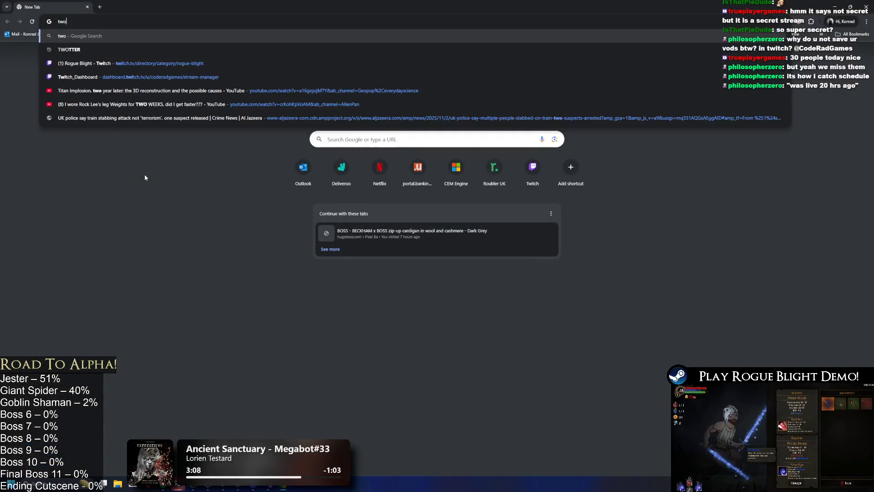
{"action": "type", "text": "ch.tv/c"}
{"action": "key", "text": "Return"}
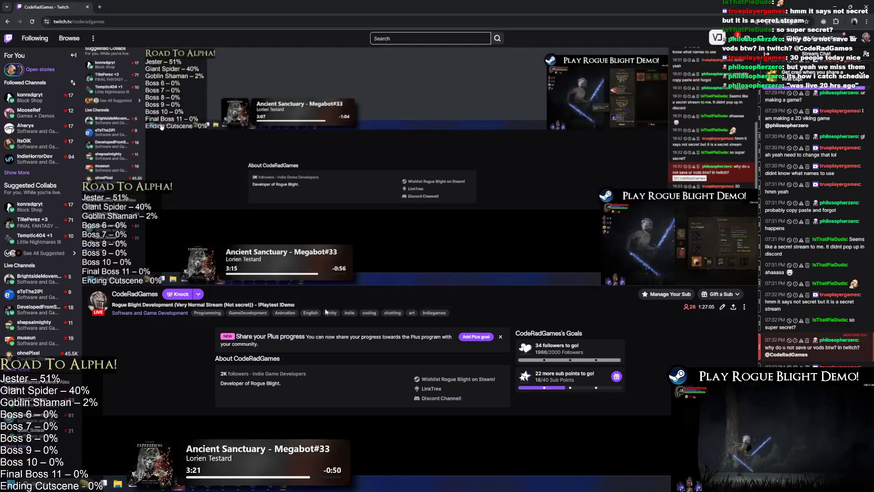
{"action": "scroll", "coordinate": [439, 322], "scroll_direction": "down", "scroll_amount": 6}
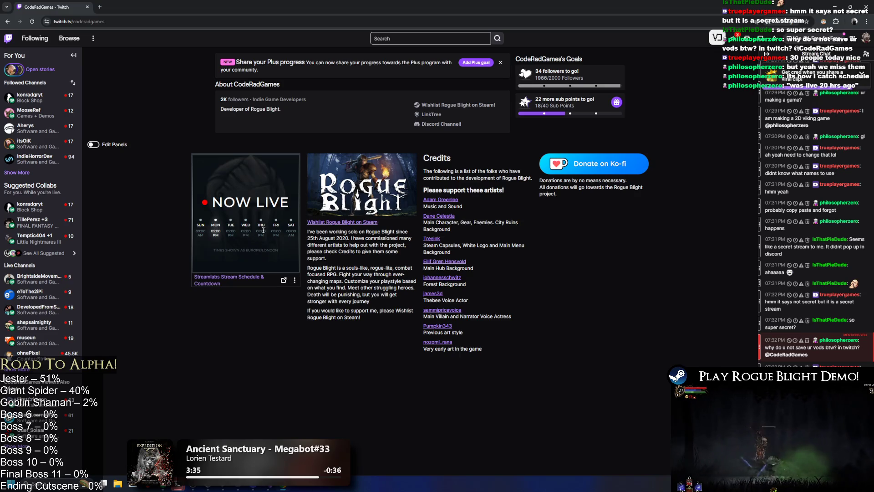
{"action": "scroll", "coordinate": [377, 229], "scroll_direction": "up", "scroll_amount": 2}
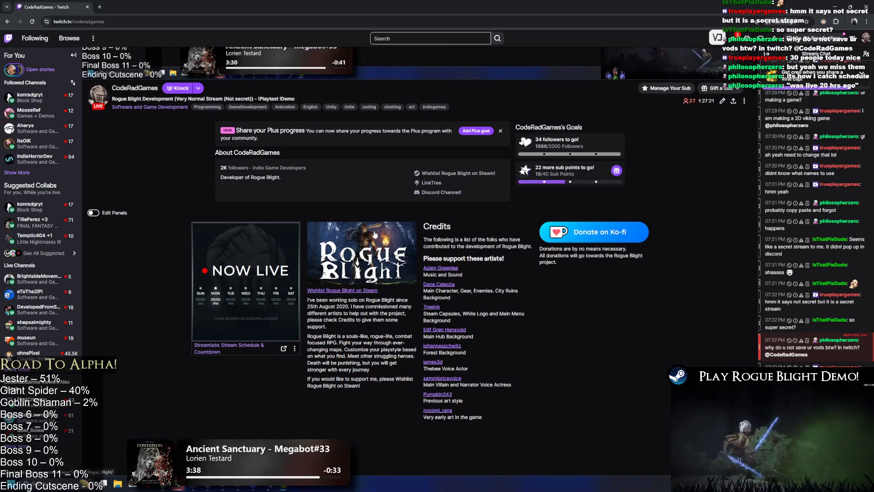
{"action": "scroll", "coordinate": [258, 273], "scroll_direction": "down", "scroll_amount": 1}
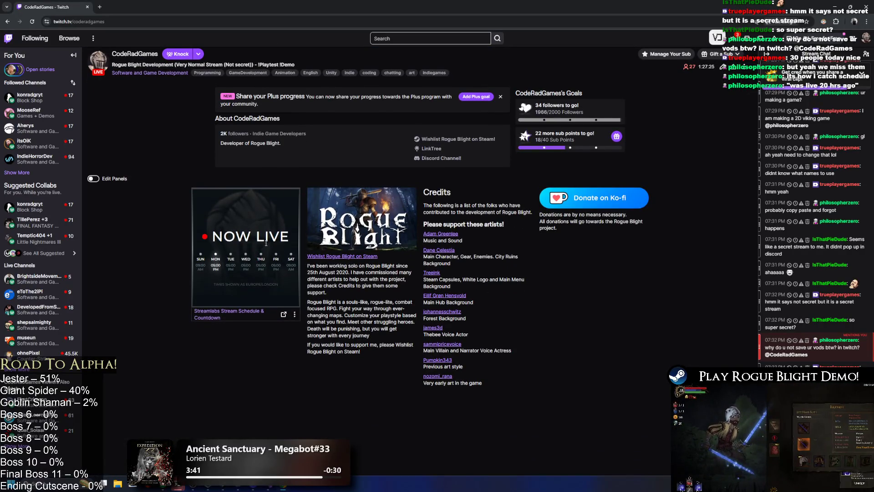
{"action": "scroll", "coordinate": [266, 242], "scroll_direction": "up", "scroll_amount": 1}
{"action": "scroll", "coordinate": [267, 246], "scroll_direction": "down", "scroll_amount": 1}
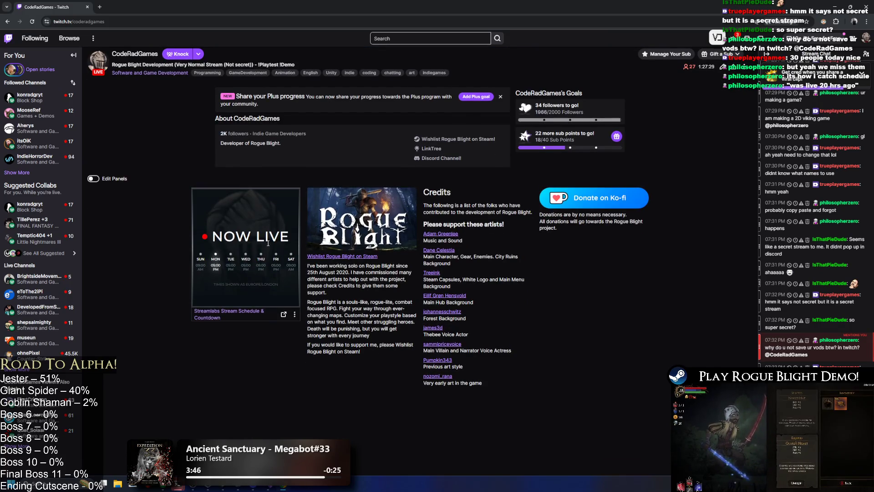
{"action": "scroll", "coordinate": [267, 243], "scroll_direction": "up", "scroll_amount": 1}
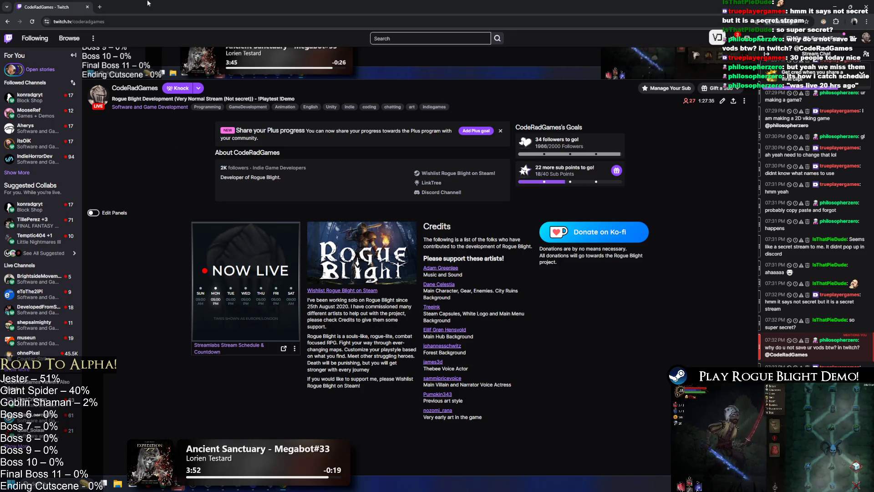
- Back in Unity, delete the Forest_Skeleton_Projectile1 instance from the scene
{"action": "key", "text": "alt+Tab"}
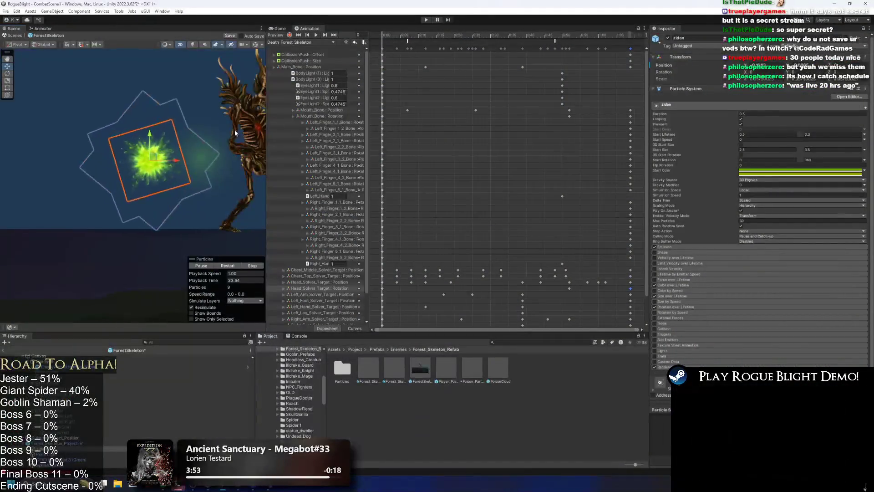
{"action": "left_click", "coordinate": [47, 454]}
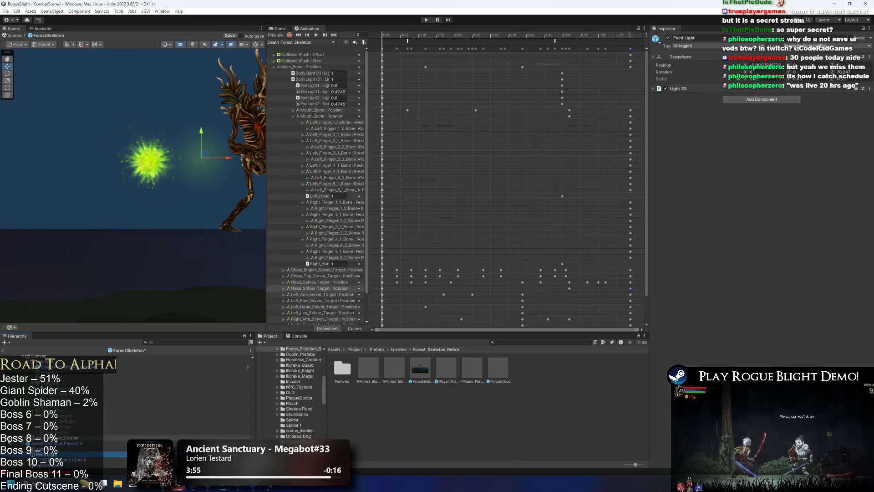
{"action": "key", "text": "Down"}
{"action": "key", "text": "Down"}
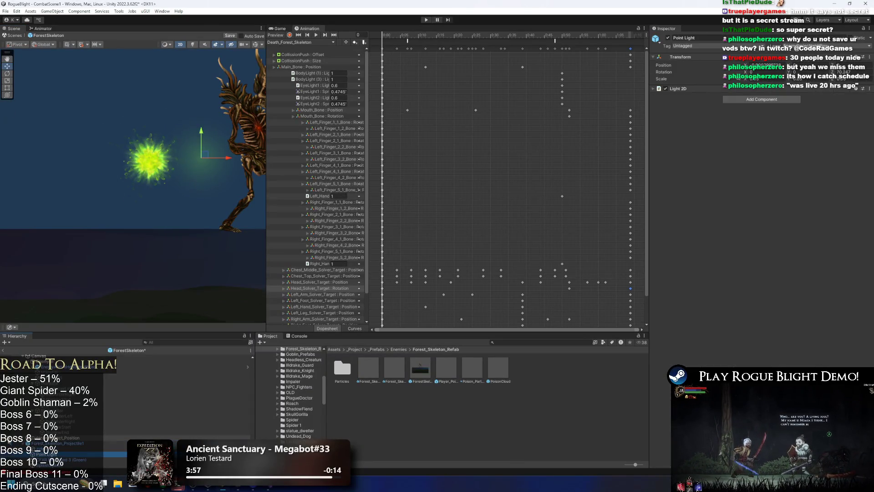
{"action": "left_click", "coordinate": [57, 444]}
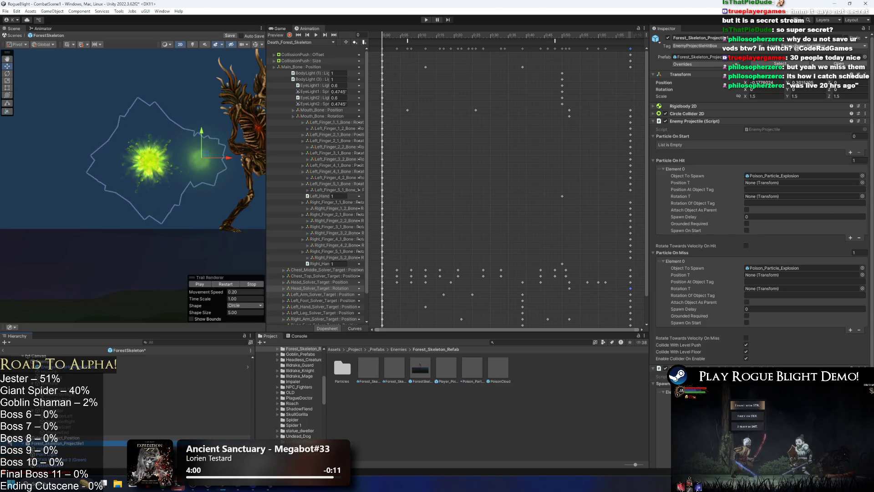
{"action": "key", "text": "Delete"}
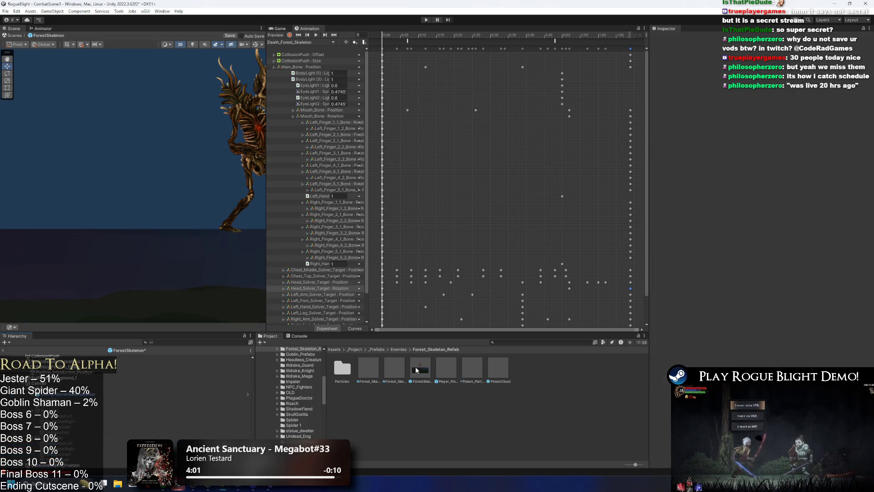
- Select the ForestSkeleton prefab and scroll its Inspector to the projectile spawn information
{"action": "left_click", "coordinate": [418, 369]}
{"action": "scroll", "coordinate": [776, 285], "scroll_direction": "down", "scroll_amount": 5}
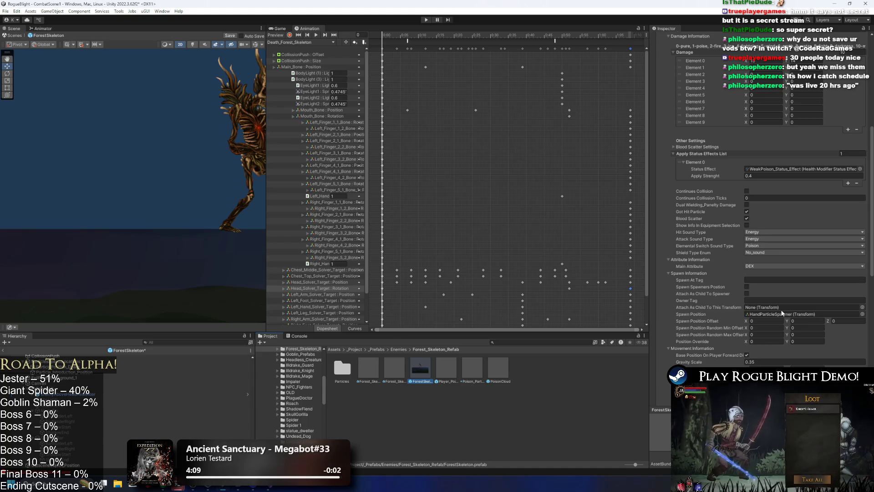
{"action": "scroll", "coordinate": [108, 399], "scroll_direction": "down", "scroll_amount": 5}
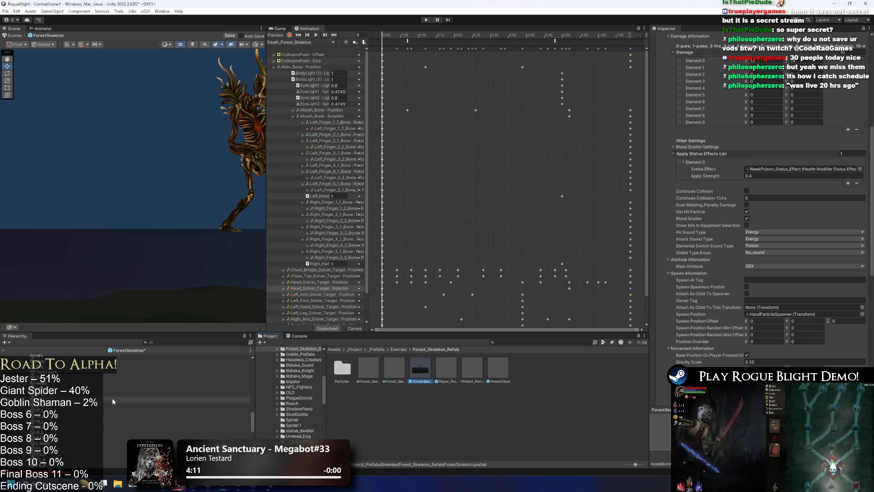
{"action": "left_click", "coordinate": [138, 386]}
- Leave ForestSkeleton prefab editing and answer the save prompt for the modified prefab
{"action": "left_click", "coordinate": [141, 383], "text": "ctrl"}
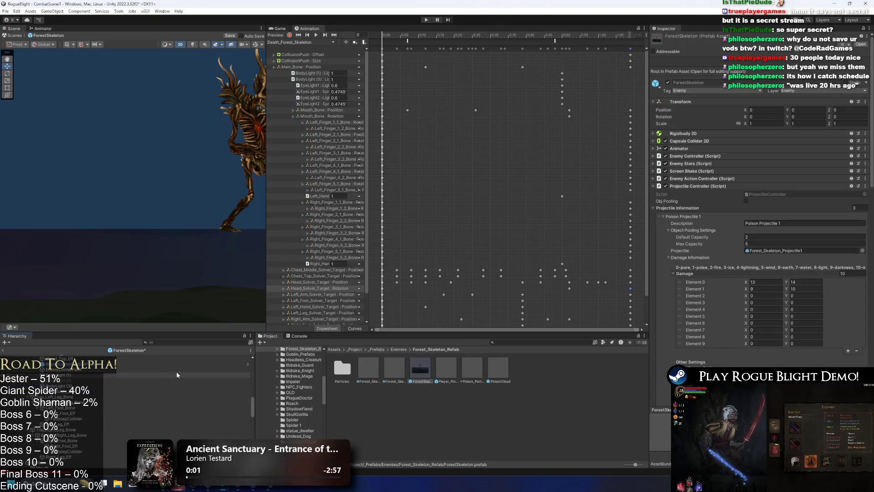
{"action": "left_click", "coordinate": [146, 255]}
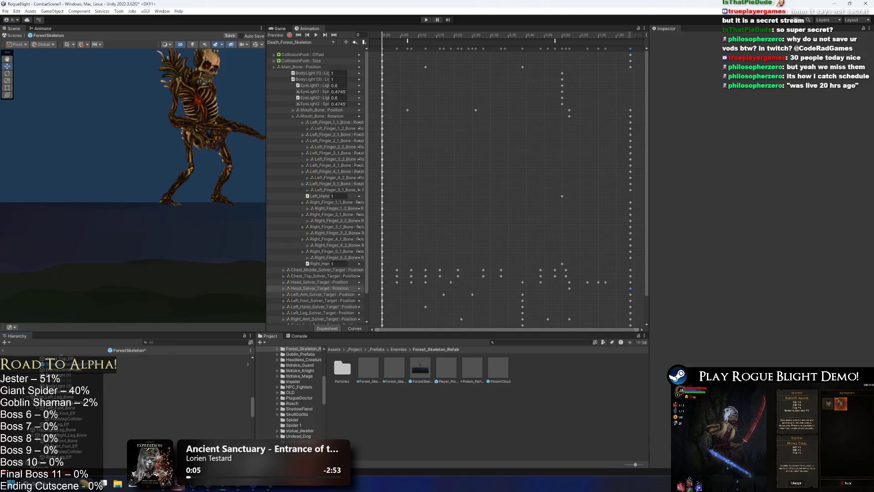
{"action": "left_click", "coordinate": [3, 350]}
{"action": "left_click", "coordinate": [461, 254]}
- Search the project for 'wendigo prefab' and open wendigo_prefab in Prefab Mode
{"action": "left_click", "coordinate": [532, 342]}
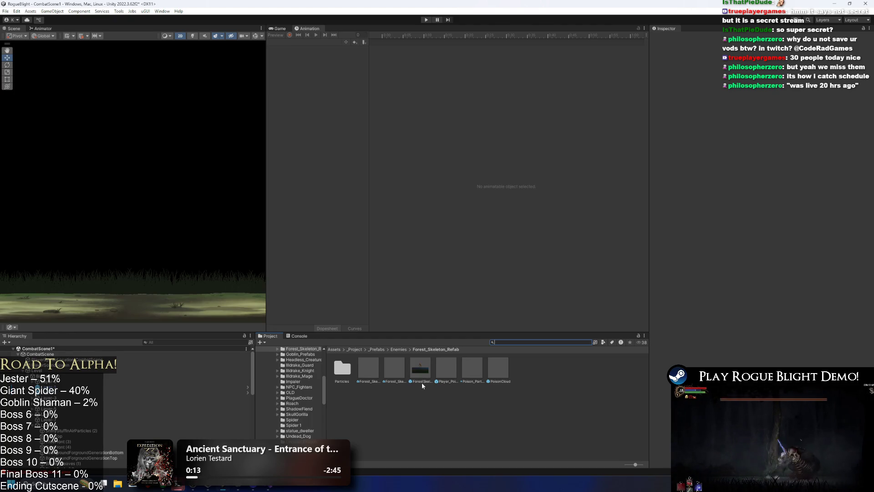
{"action": "left_click", "coordinate": [416, 367]}
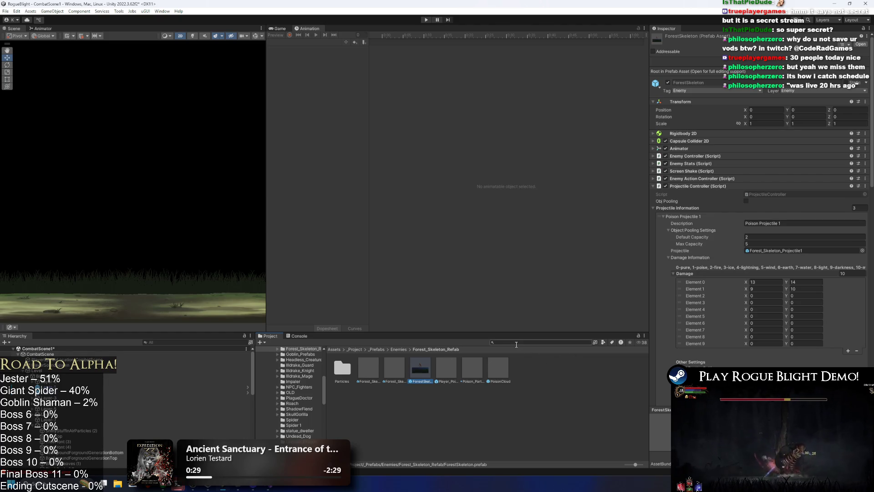
{"action": "type", "text": "wendi"}
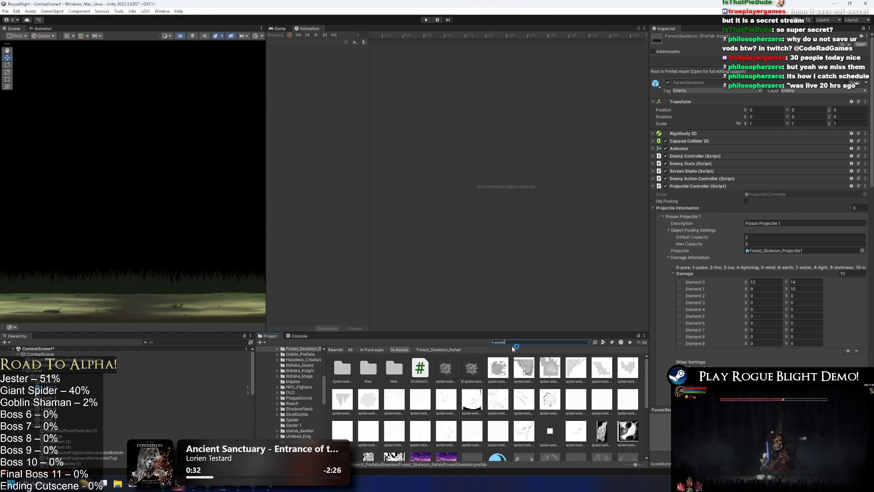
{"action": "type", "text": "go prefab"}
{"action": "double_click", "coordinate": [367, 367]}
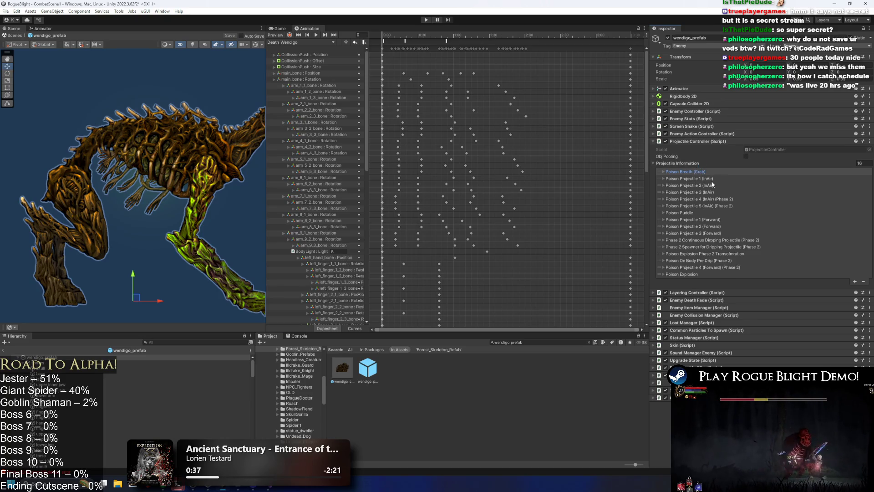
- Copy wendigo's Poison Projectile 1 (Forward) entry and add it to Broodmother_Prefab's projectile list
{"action": "left_click", "coordinate": [701, 218]}
{"action": "left_click", "coordinate": [701, 217]}
{"action": "right_click", "coordinate": [702, 218]}
{"action": "left_click", "coordinate": [721, 233]}
{"action": "left_click", "coordinate": [539, 342]}
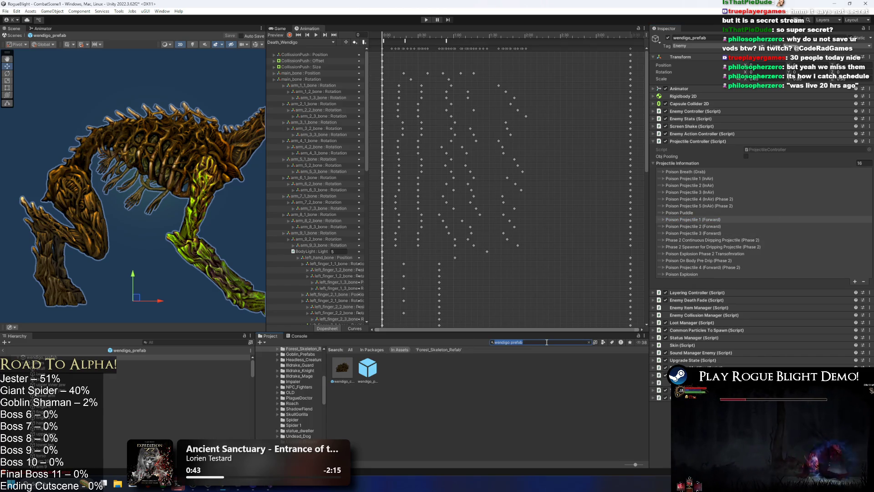
{"action": "type", "text": "broo"}
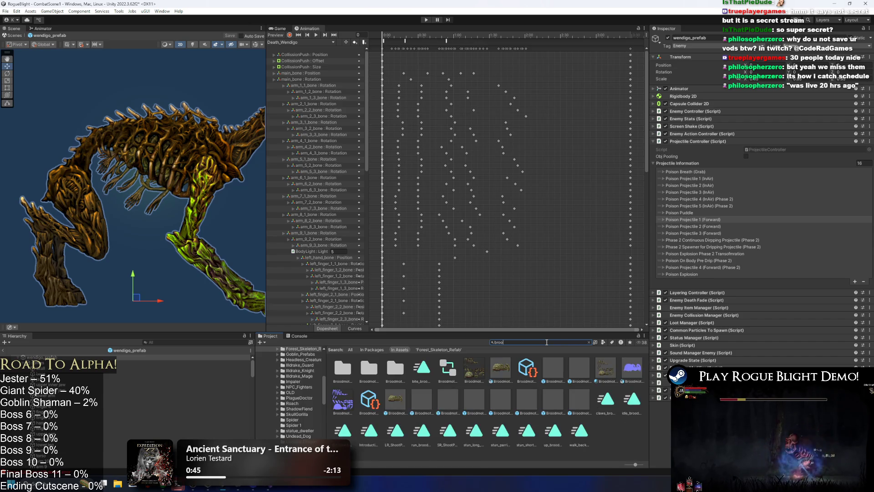
{"action": "type", "text": "d"}
{"action": "left_click", "coordinate": [395, 399]}
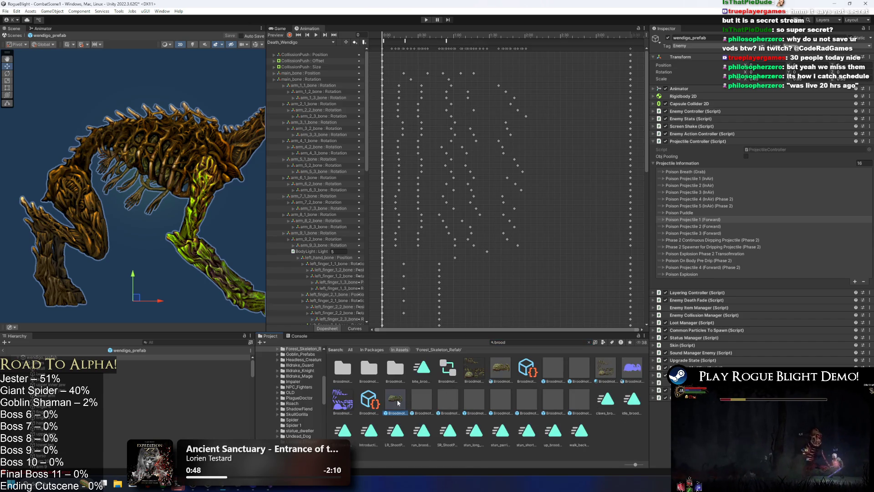
{"action": "left_click", "coordinate": [850, 326]}
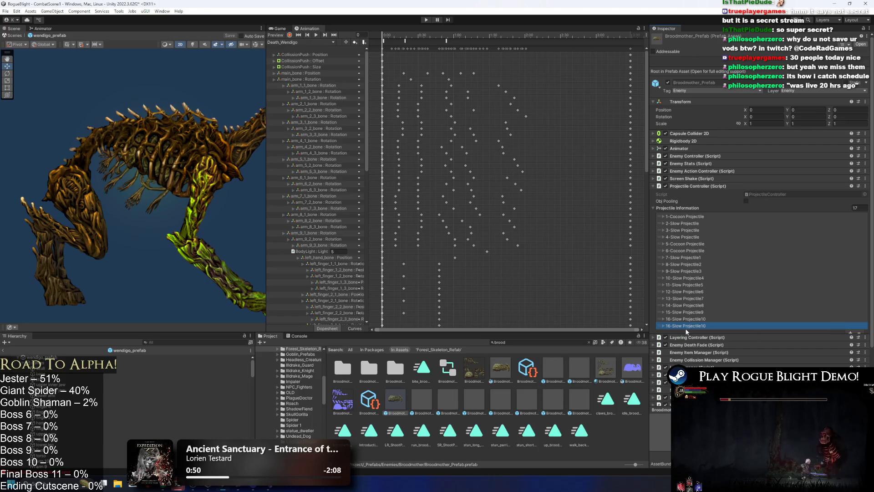
- Copy Poison Projectile 2 and 3 (Forward) from wendigo into new Broodmother projectile entries
{"action": "left_click", "coordinate": [45, 357]}
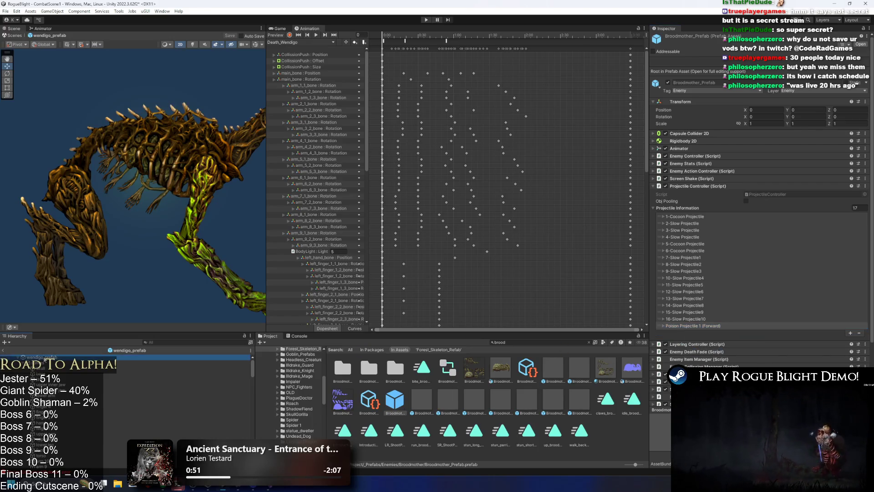
{"action": "right_click", "coordinate": [698, 225]}
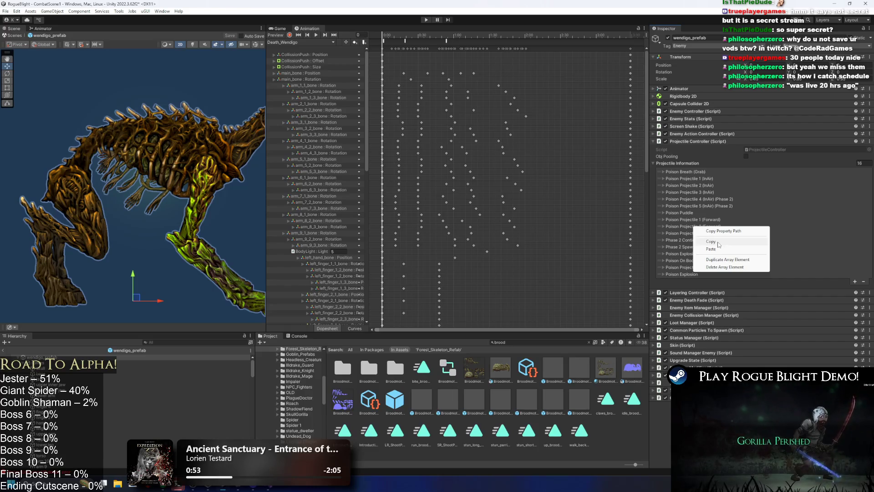
{"action": "left_click", "coordinate": [710, 242]}
{"action": "left_click", "coordinate": [395, 399]}
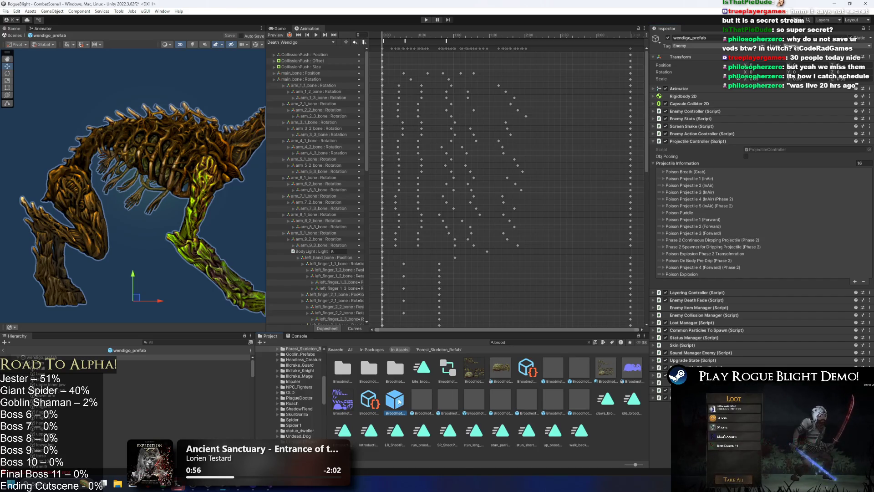
{"action": "left_click", "coordinate": [850, 333]}
{"action": "right_click", "coordinate": [697, 333]}
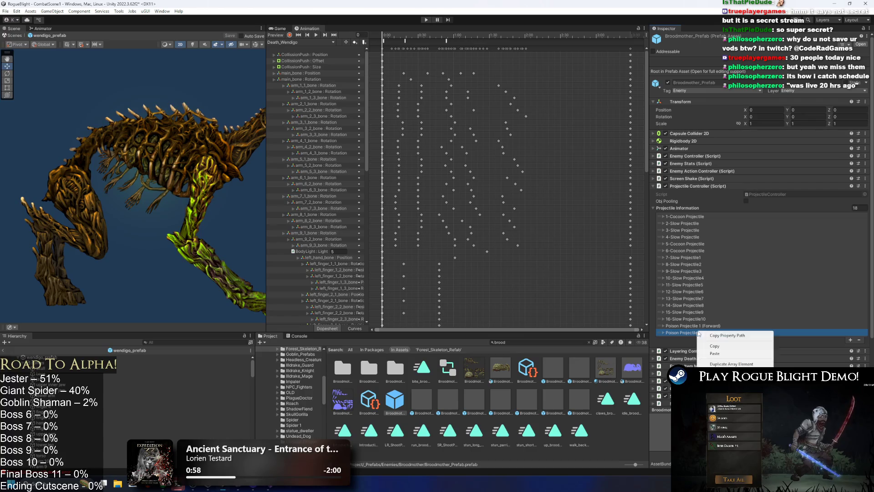
{"action": "left_click", "coordinate": [711, 349]}
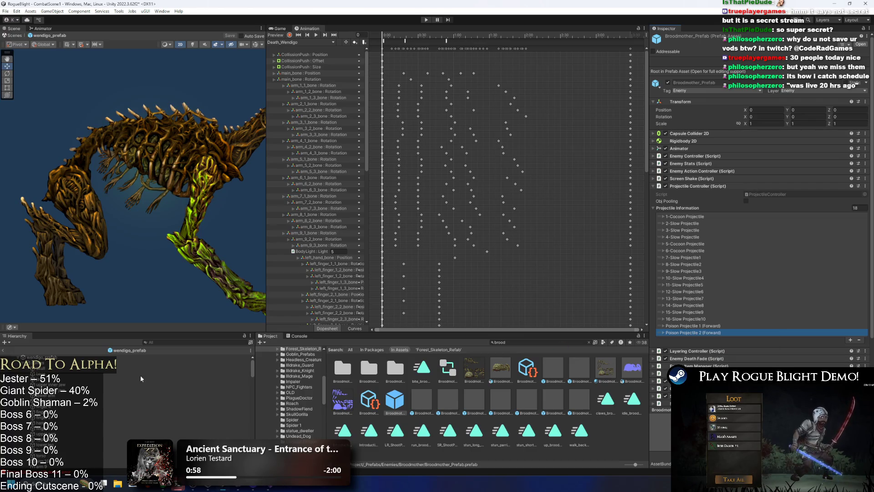
{"action": "left_click", "coordinate": [41, 357]}
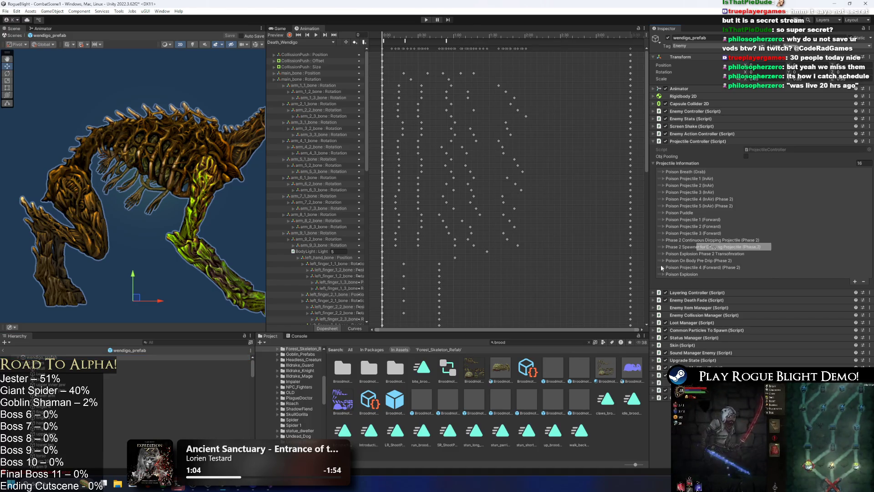
{"action": "left_click", "coordinate": [395, 397]}
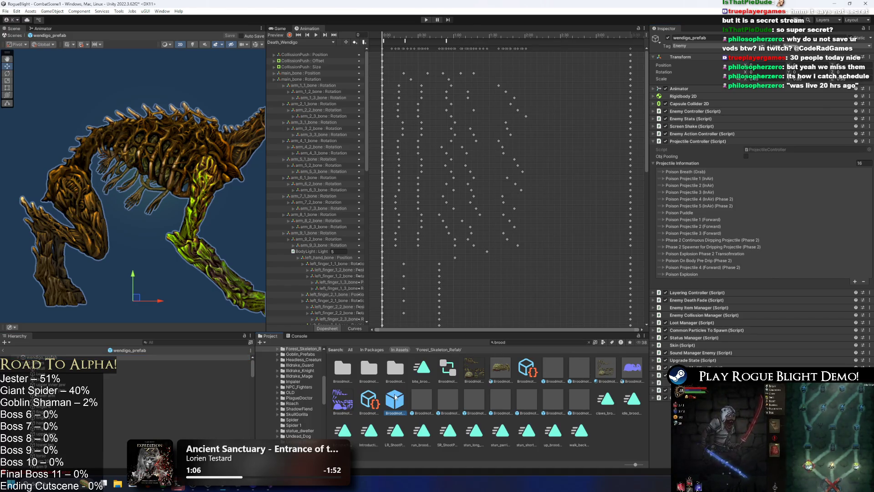
{"action": "left_click", "coordinate": [850, 340]}
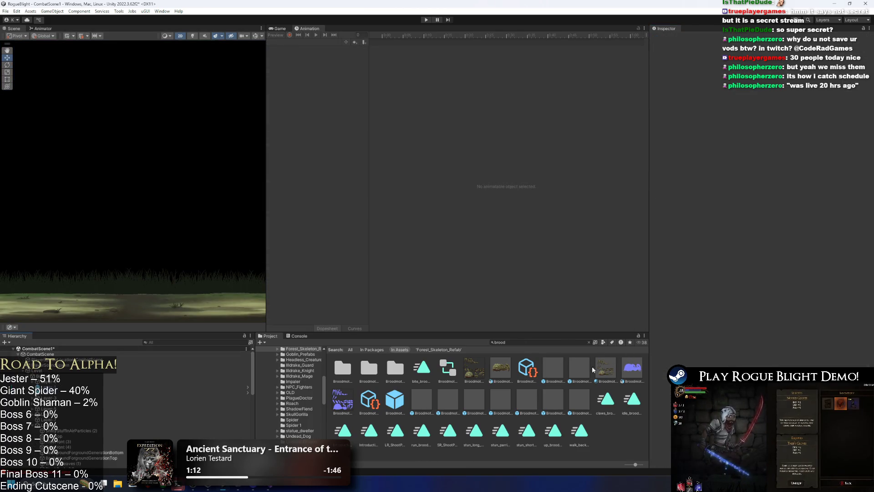
- Open Broodmother_Prefab and prefix entry 17's Poison Projectile 1 (Forward) description with '17-'
{"action": "double_click", "coordinate": [395, 399]}
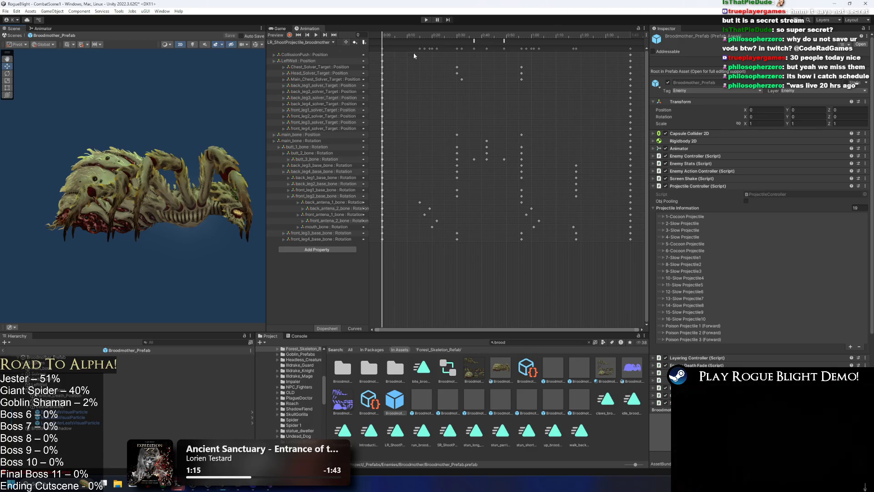
{"action": "left_click", "coordinate": [682, 326]}
{"action": "left_click", "coordinate": [759, 333]}
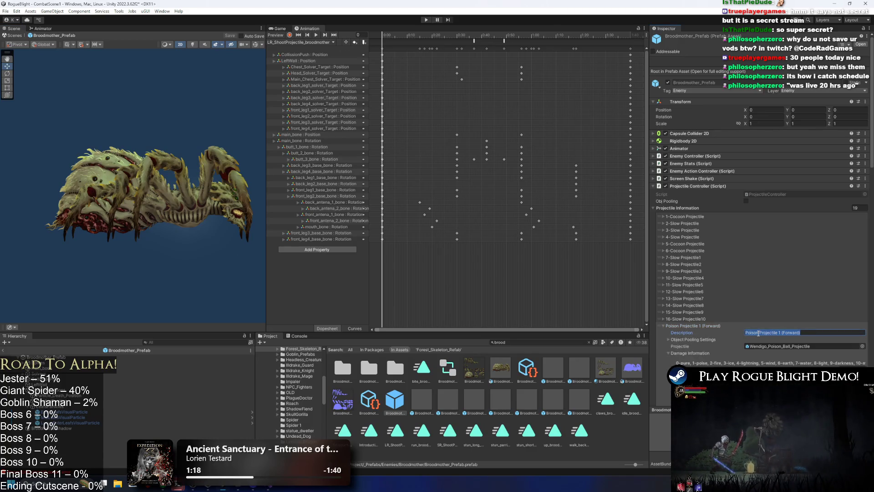
{"action": "type", "text": "17"}
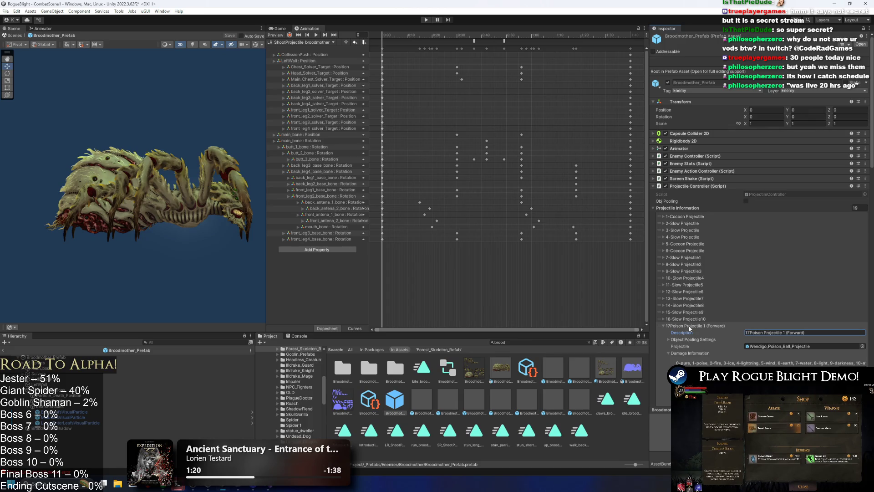
{"action": "type", "text": "0"}
{"action": "key", "text": "BackSpace"}
{"action": "key", "text": "BackSpace"}
{"action": "type", "text": "-"}
{"action": "left_click", "coordinate": [663, 326]}
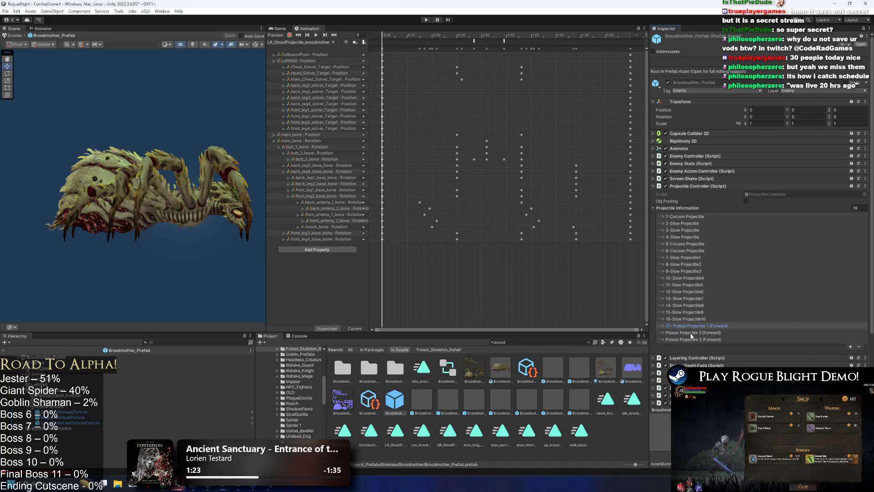
- Prefix the descriptions of entries 18 and 19 with '18-' and '19 -'
{"action": "left_click", "coordinate": [664, 333]}
{"action": "left_click", "coordinate": [788, 339]}
{"action": "key", "text": "Home"}
{"action": "type", "text": "18-"}
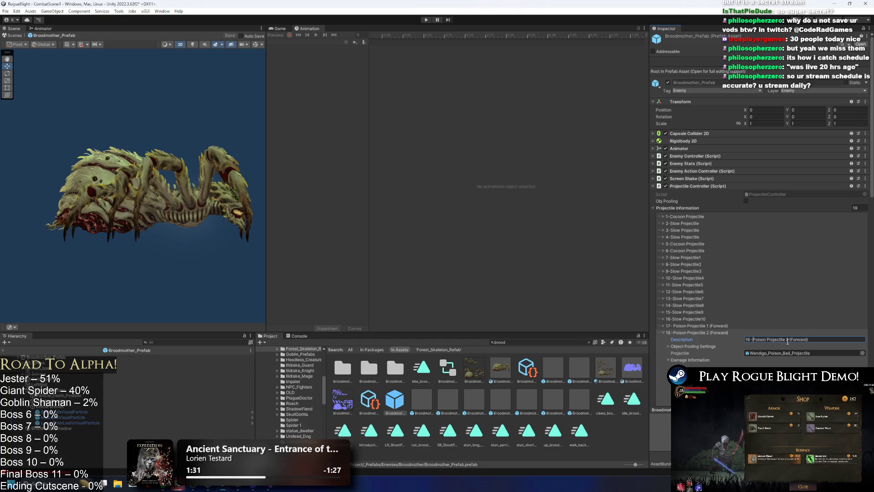
{"action": "left_click", "coordinate": [701, 332]}
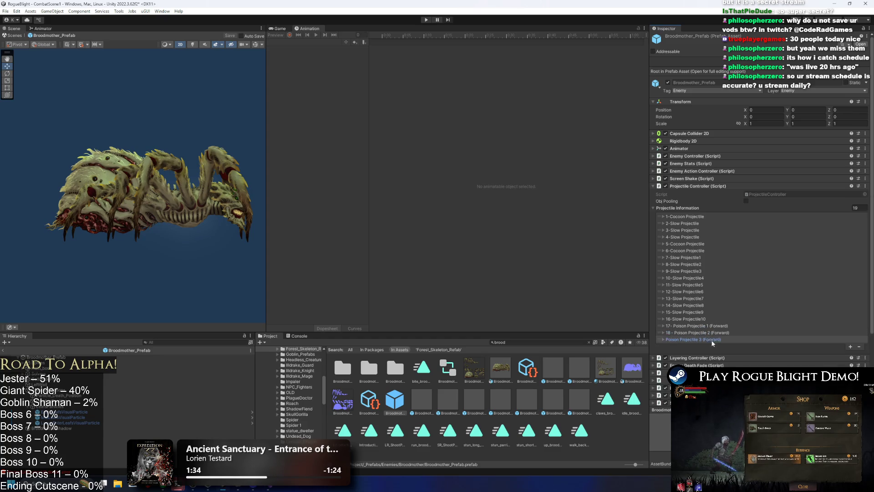
{"action": "left_click", "coordinate": [714, 339]}
{"action": "left_click", "coordinate": [768, 347]}
{"action": "key", "text": "Home"}
{"action": "type", "text": "19 -"}
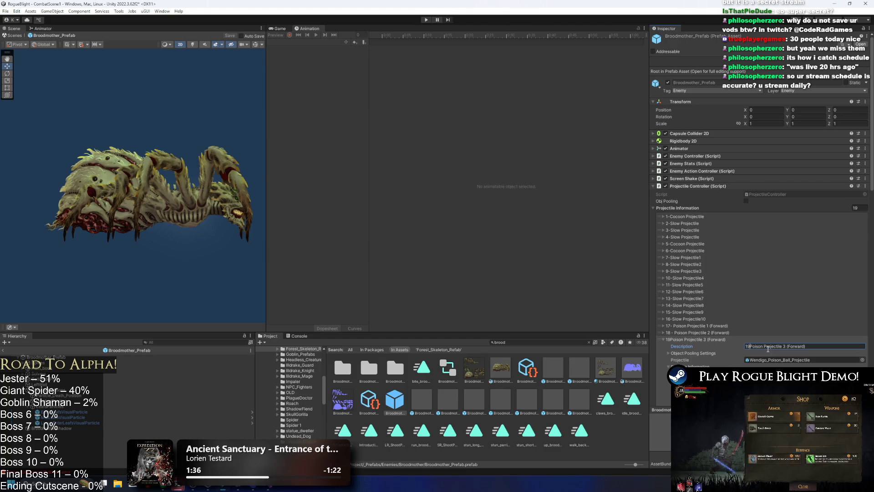
{"action": "left_click", "coordinate": [697, 339]}
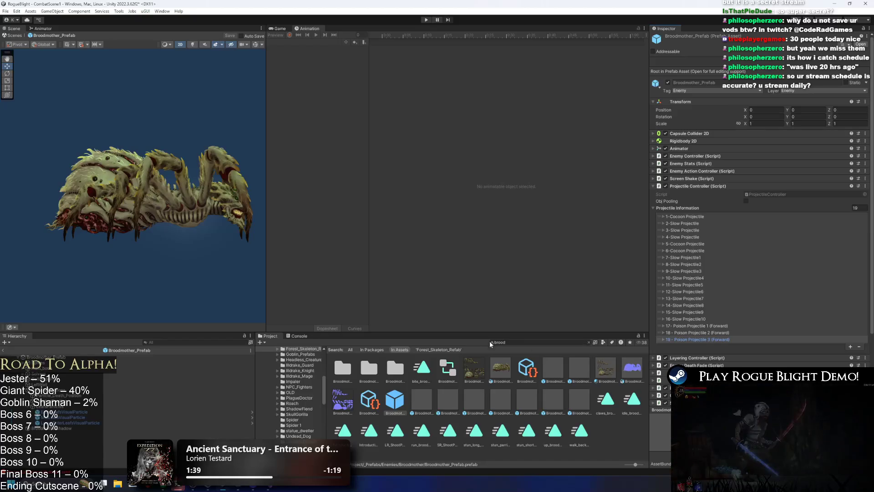
{"action": "left_click", "coordinate": [524, 342]}
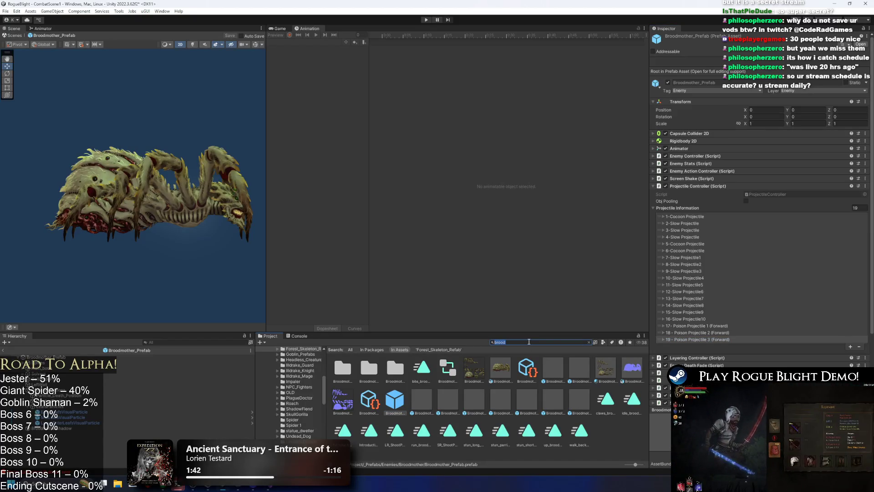
- Save the Broodmother prefab and inspect wendigo_prefab's components via a 'wendigo prefa' search
{"action": "key", "text": "BackSpace"}
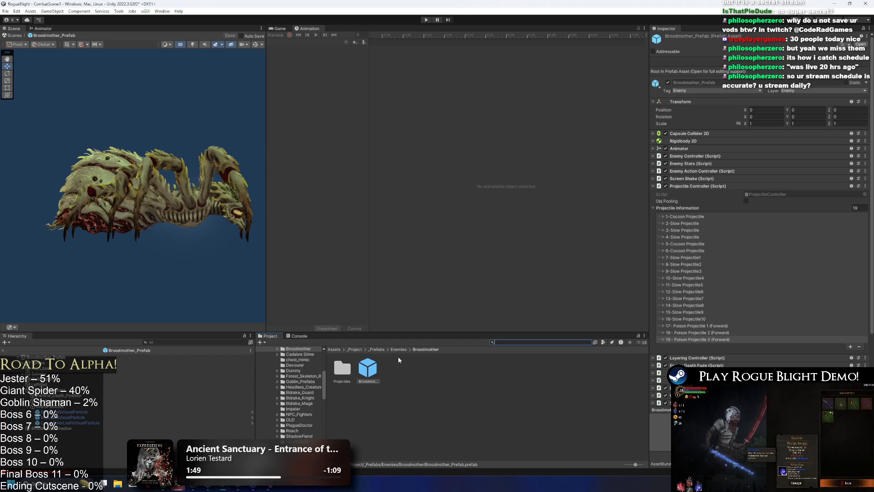
{"action": "key", "text": "ctrl+s"}
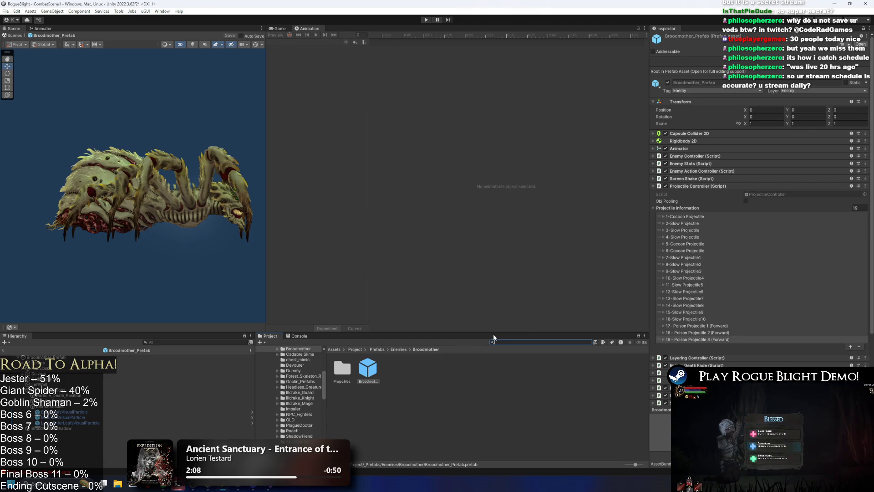
{"action": "type", "text": "wendi"}
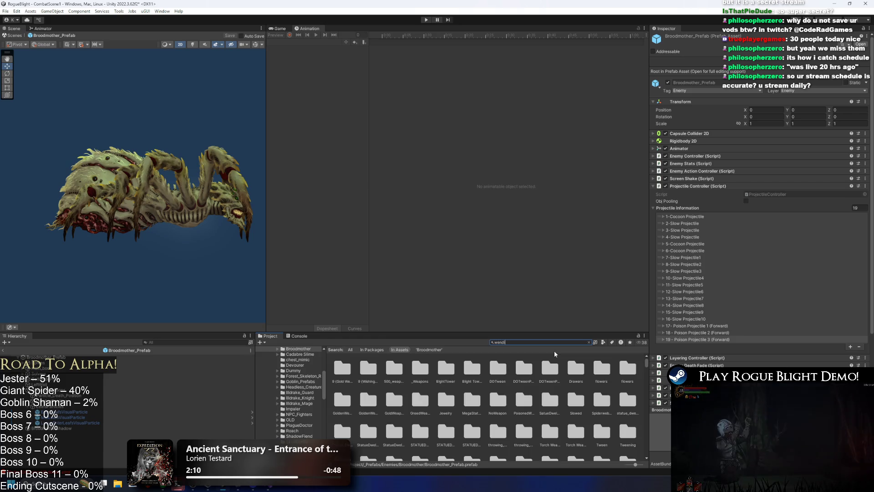
{"action": "type", "text": "go prefa"}
{"action": "key", "text": "Down"}
{"action": "key", "text": "Right"}
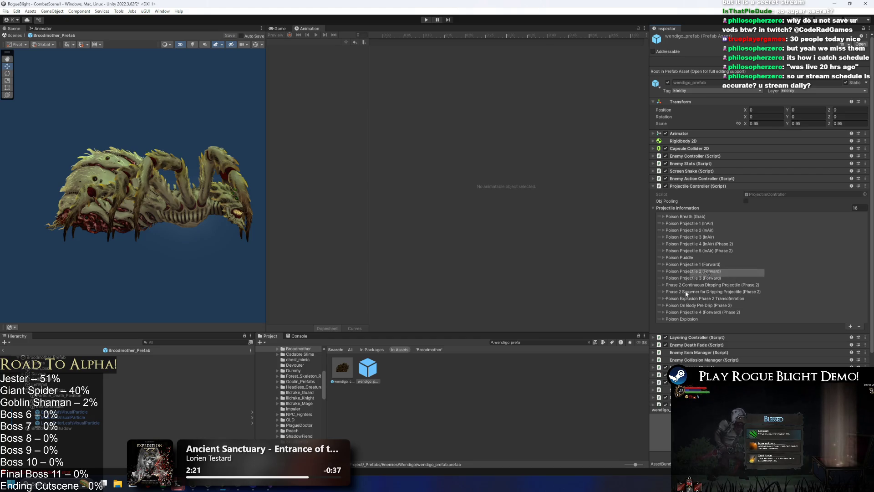
- Reselect Broodmother_Prefab and duplicate its last projectile entry as a 20th element
{"action": "left_click", "coordinate": [554, 342]}
{"action": "type", "text": "brood"}
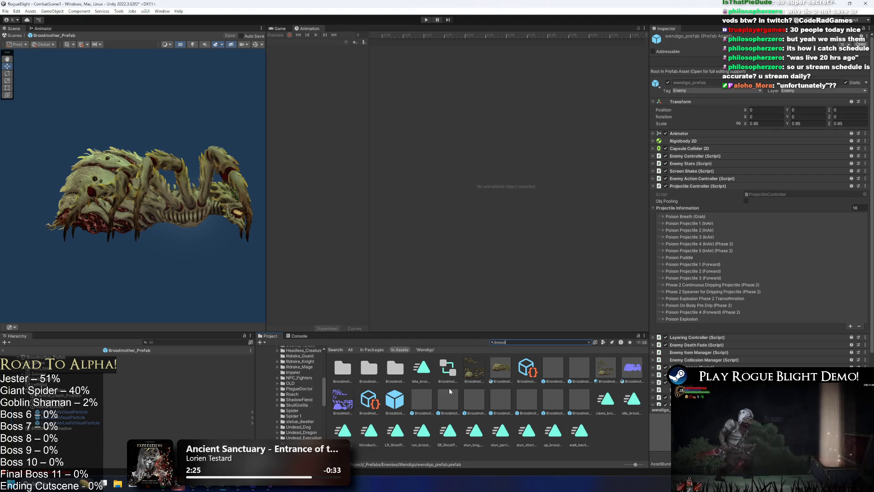
{"action": "left_click", "coordinate": [402, 397]}
{"action": "left_click", "coordinate": [854, 302]}
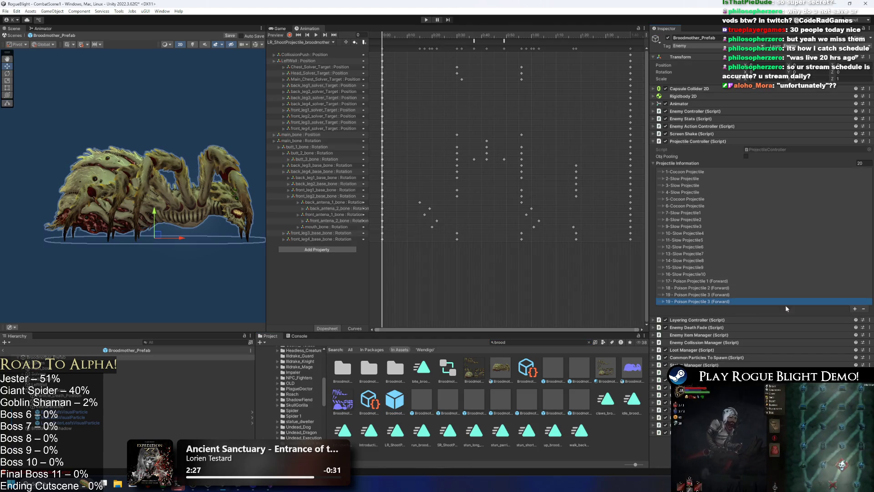
- Paste the Poison Puddle entry into element 20, prefix it '20-', and check its Damage values
{"action": "right_click", "coordinate": [677, 306]}
{"action": "left_click", "coordinate": [692, 313]}
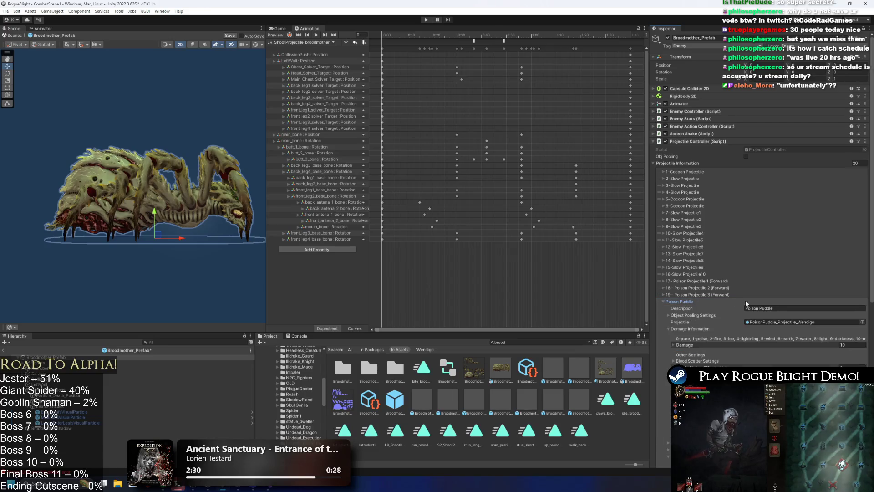
{"action": "left_click", "coordinate": [683, 301]}
{"action": "left_click", "coordinate": [769, 311]}
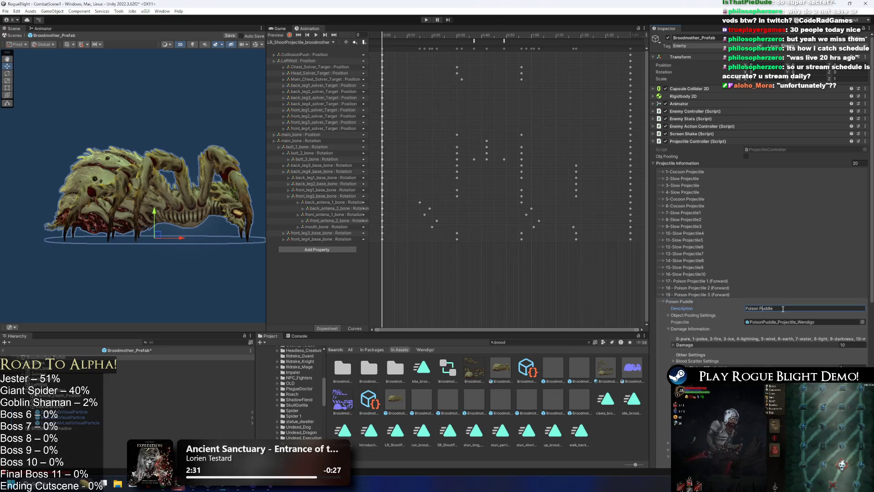
{"action": "key", "text": "Home"}
{"action": "type", "text": "20-"}
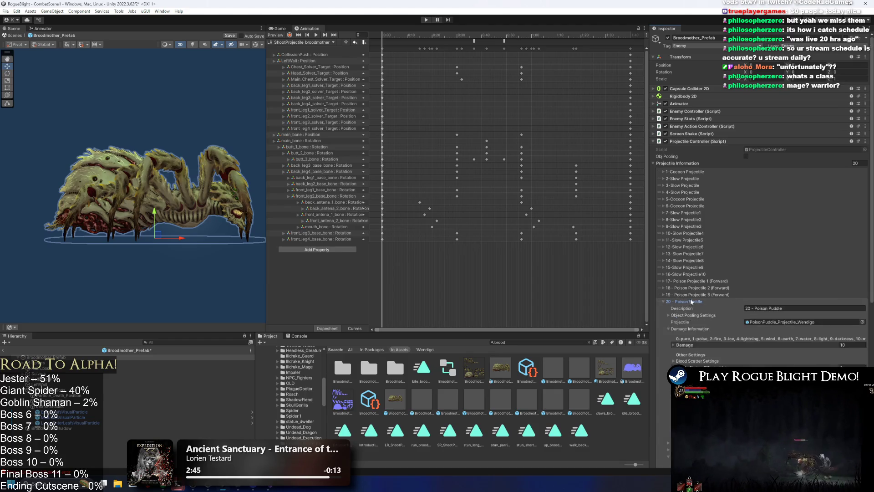
{"action": "scroll", "coordinate": [692, 287], "scroll_direction": "down", "scroll_amount": 3}
{"action": "left_click", "coordinate": [702, 251]}
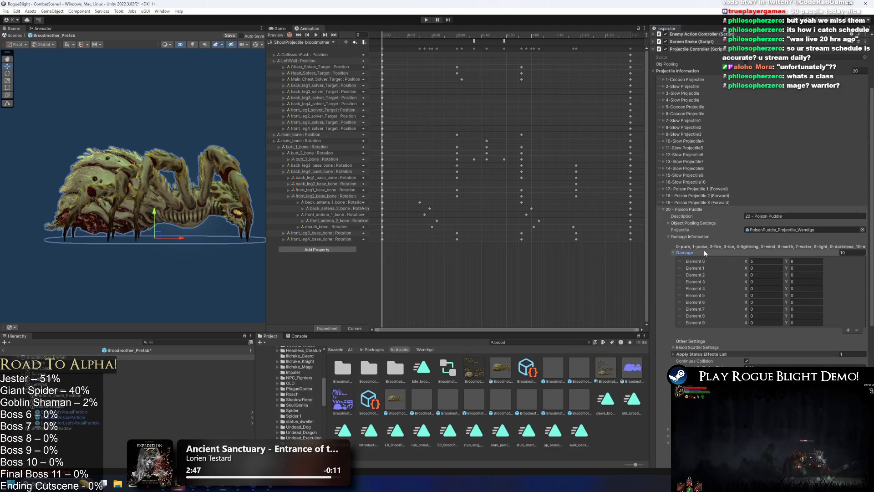
{"action": "left_click", "coordinate": [706, 252]}
{"action": "scroll", "coordinate": [801, 247], "scroll_direction": "down", "scroll_amount": 3}
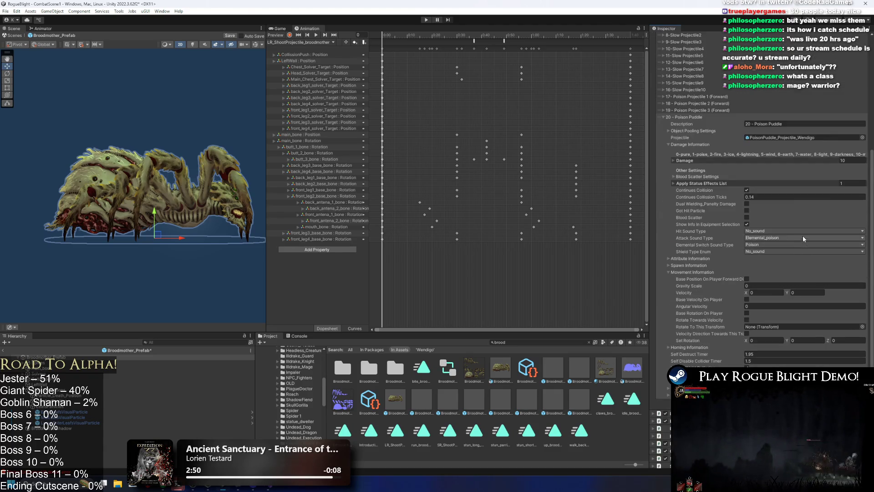
{"action": "scroll", "coordinate": [752, 157], "scroll_direction": "up", "scroll_amount": 1}
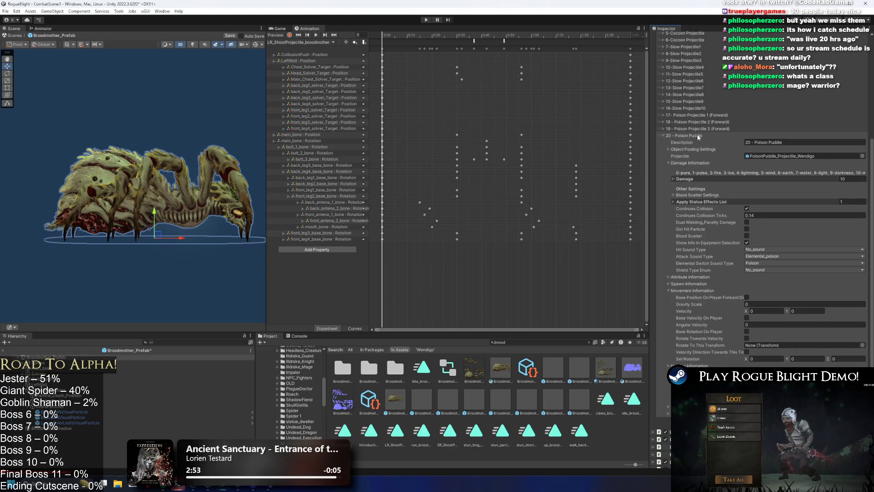
- Locate Poison Projectile 1's Wendigo_Poison_Ball_Projectile asset and show its settings
{"action": "left_click", "coordinate": [684, 135]}
{"action": "left_click", "coordinate": [686, 281]}
{"action": "left_click", "coordinate": [802, 302]}
{"action": "left_click", "coordinate": [520, 370]}
{"action": "scroll", "coordinate": [759, 258], "scroll_direction": "down", "scroll_amount": 10}
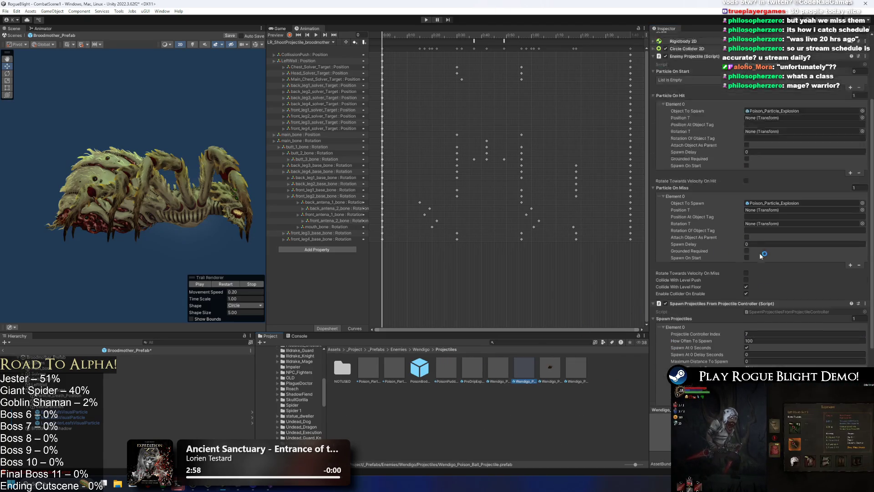
- Show Wendigo_Poison_Ball_Projectile in Explorer and select the poison ball and puddle prefabs with their .meta files
{"action": "left_click", "coordinate": [759, 257]}
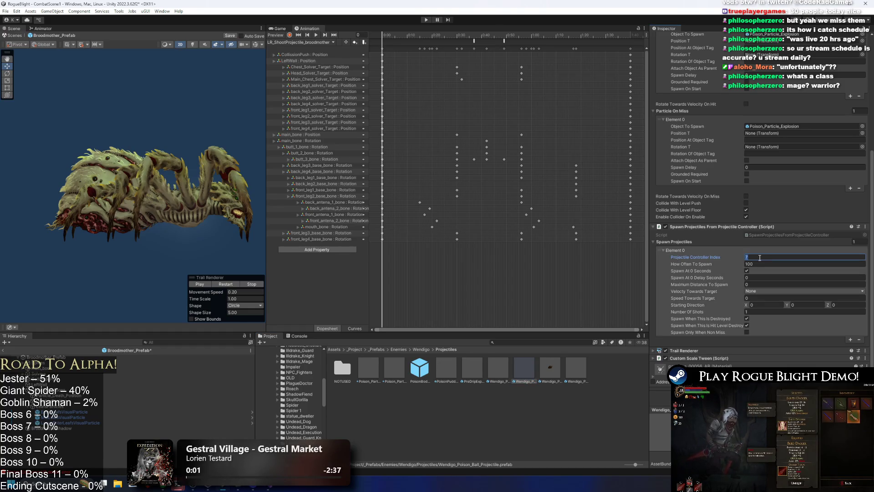
{"action": "left_click", "coordinate": [50, 358]}
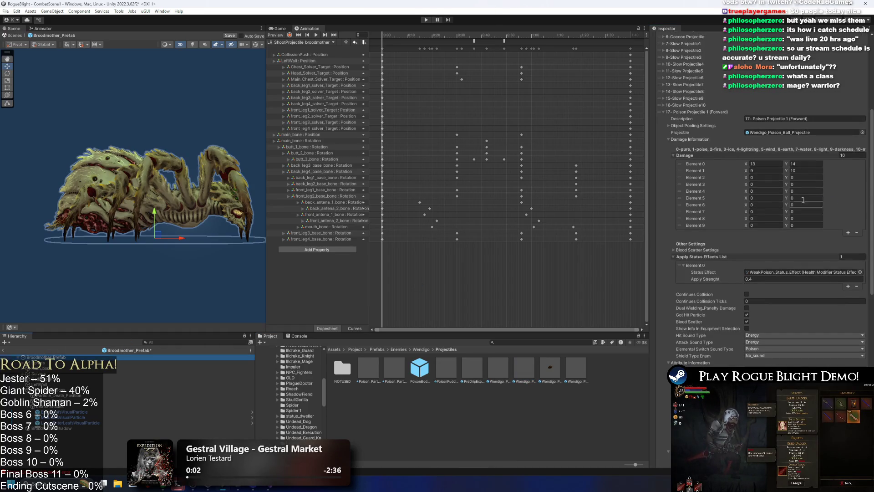
{"action": "left_click", "coordinate": [797, 132]}
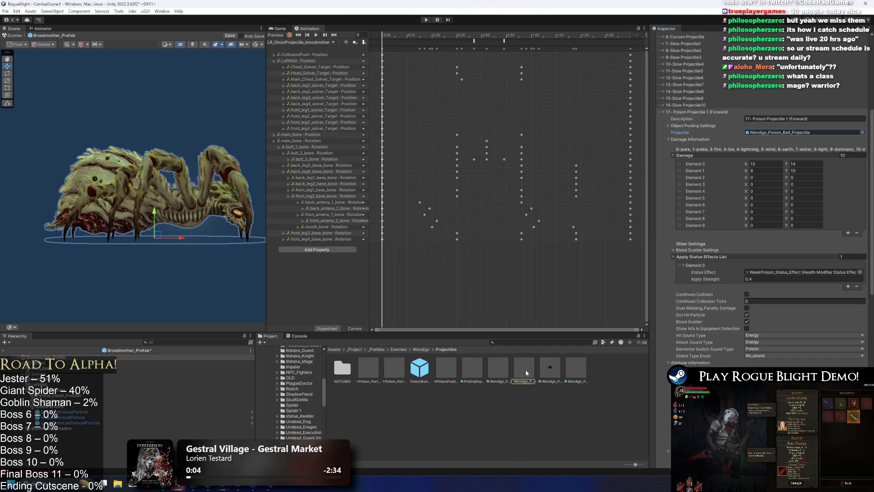
{"action": "right_click", "coordinate": [525, 370]}
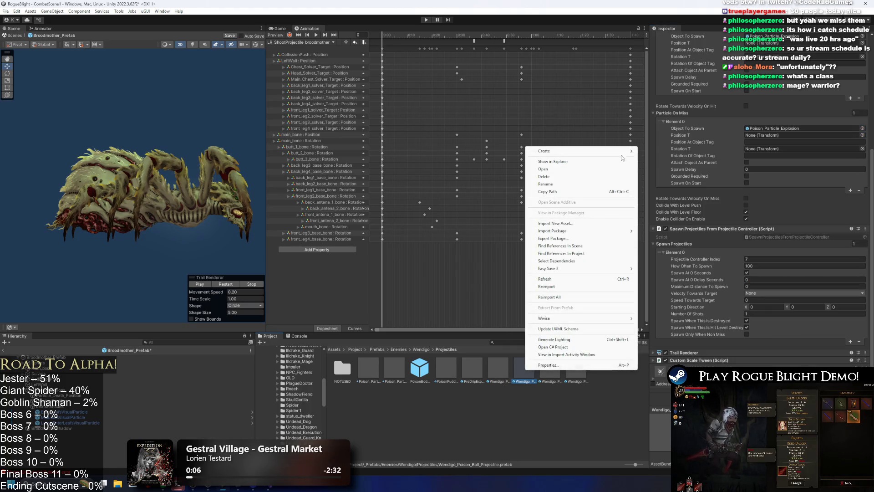
{"action": "left_click", "coordinate": [621, 161]}
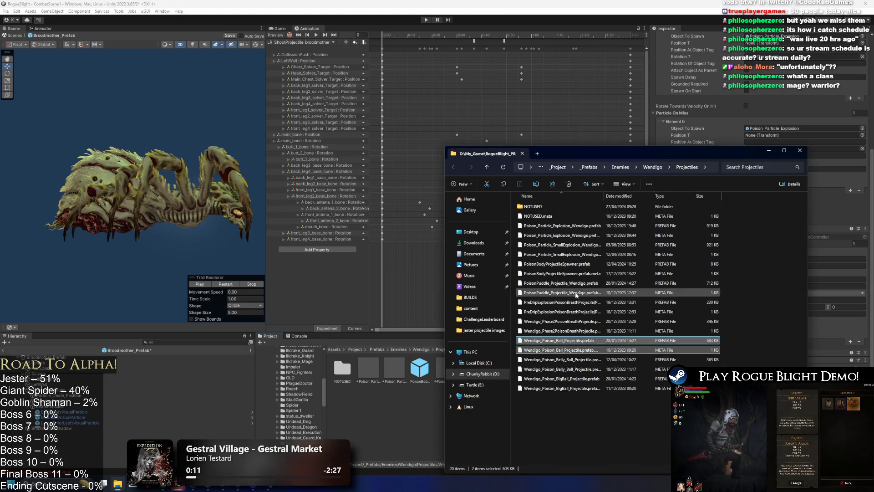
{"action": "left_click", "coordinate": [588, 283], "text": "ctrl"}
{"action": "left_click", "coordinate": [629, 292], "text": "ctrl"}
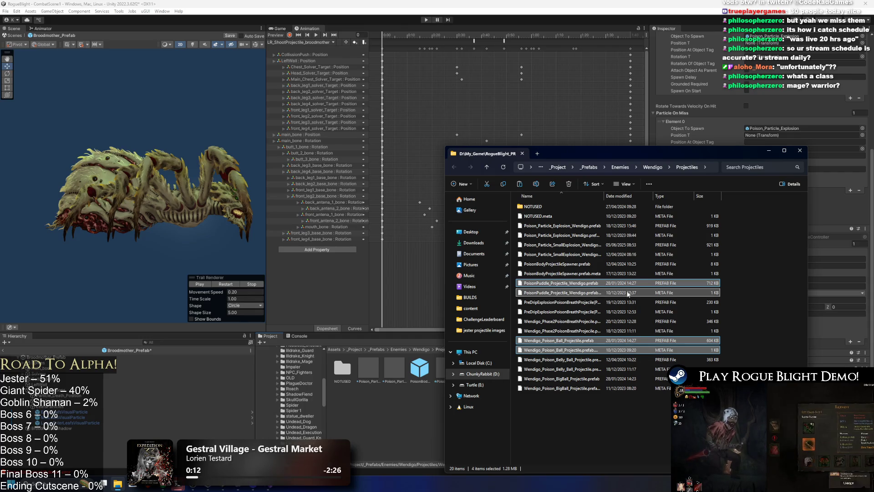
{"action": "left_click", "coordinate": [382, 439]}
{"action": "left_click", "coordinate": [525, 342]}
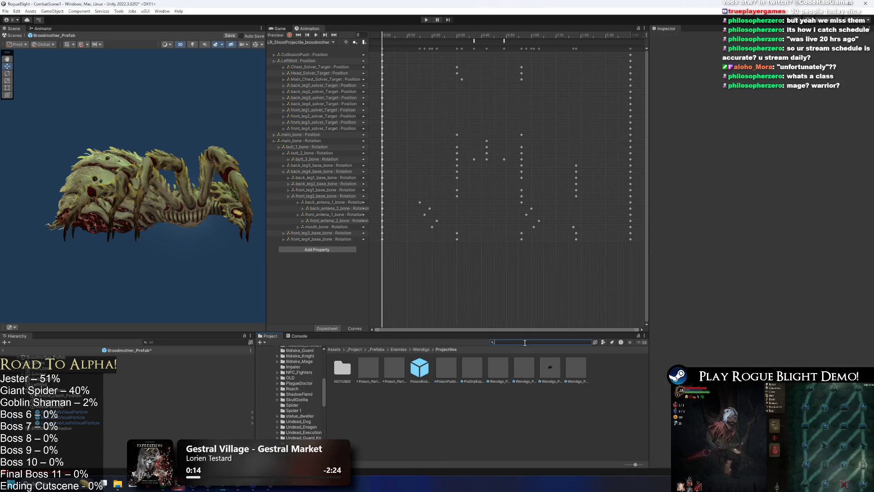
- Search 'brood prefa' and navigate to Broodmother's Projectiles > Visual folder
{"action": "type", "text": "brood prefa"}
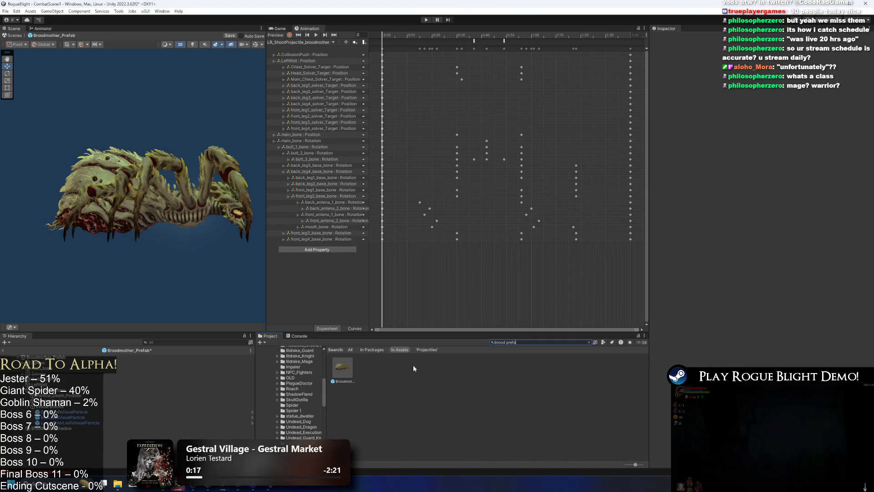
{"action": "left_click", "coordinate": [354, 368]}
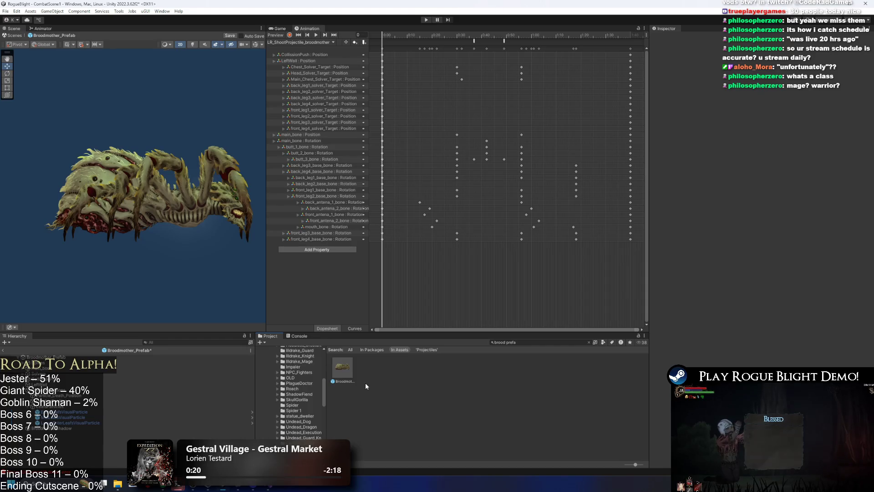
{"action": "left_click", "coordinate": [346, 379]}
{"action": "left_click", "coordinate": [566, 342]}
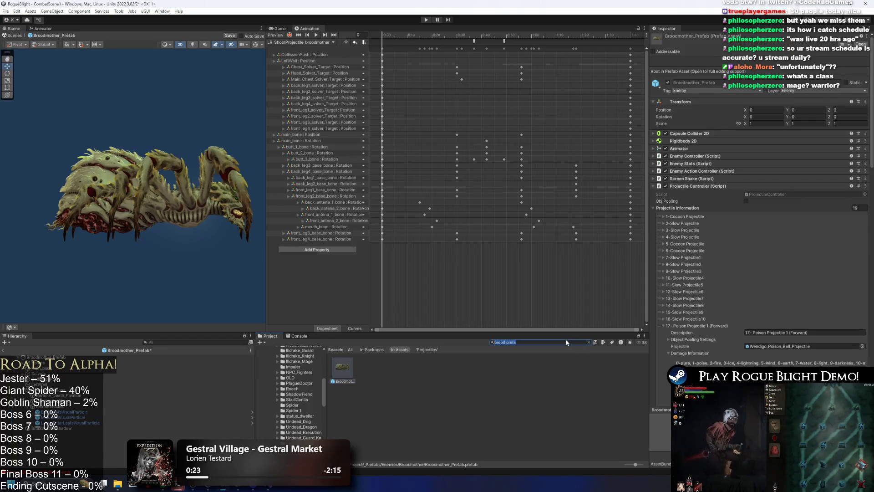
{"action": "key", "text": "BackSpace"}
{"action": "double_click", "coordinate": [343, 368]}
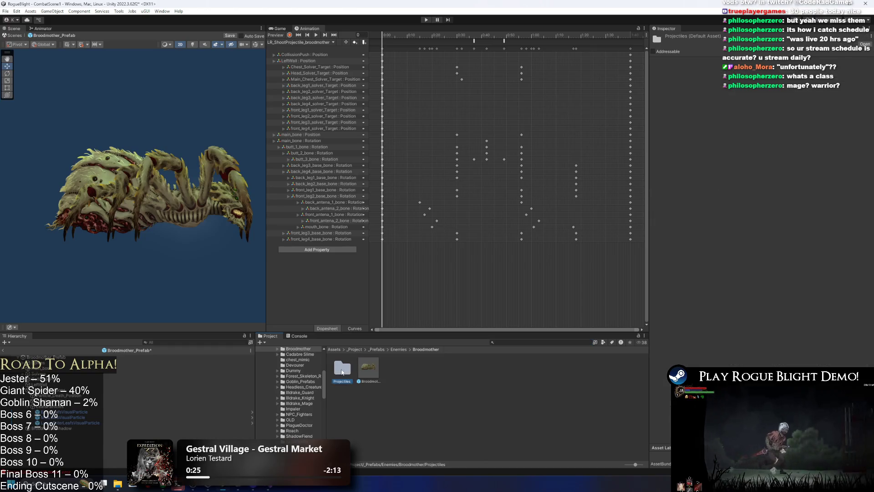
{"action": "double_click", "coordinate": [343, 368]}
- Open the Visual folder in Explorer and paste the copied Wendigo projectile prefabs there
{"action": "right_click", "coordinate": [580, 383]}
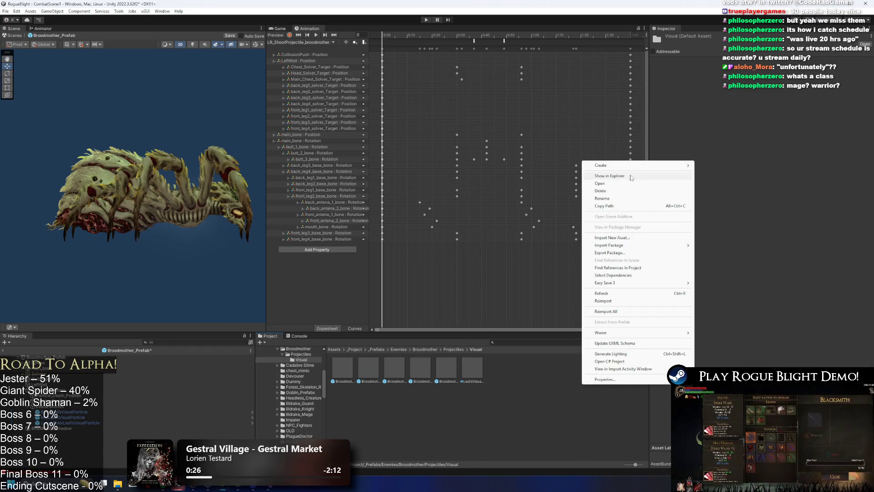
{"action": "left_click", "coordinate": [629, 176]}
{"action": "double_click", "coordinate": [538, 62]}
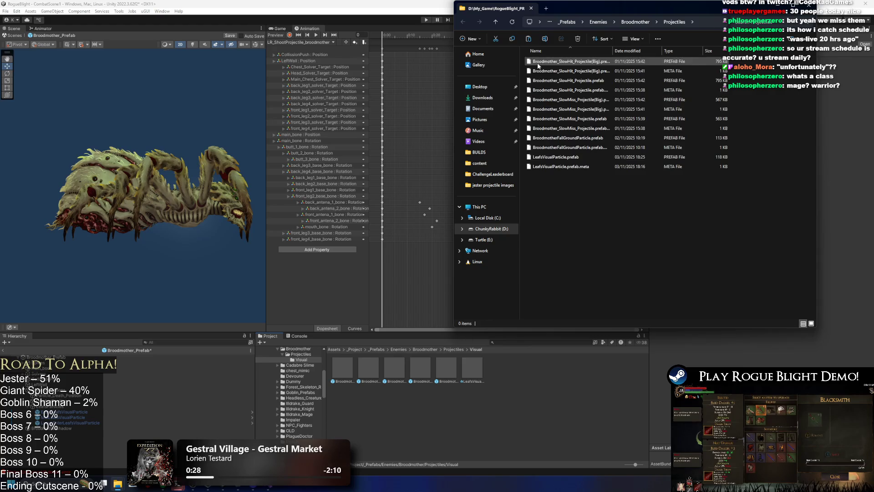
{"action": "key", "text": "ctrl+v"}
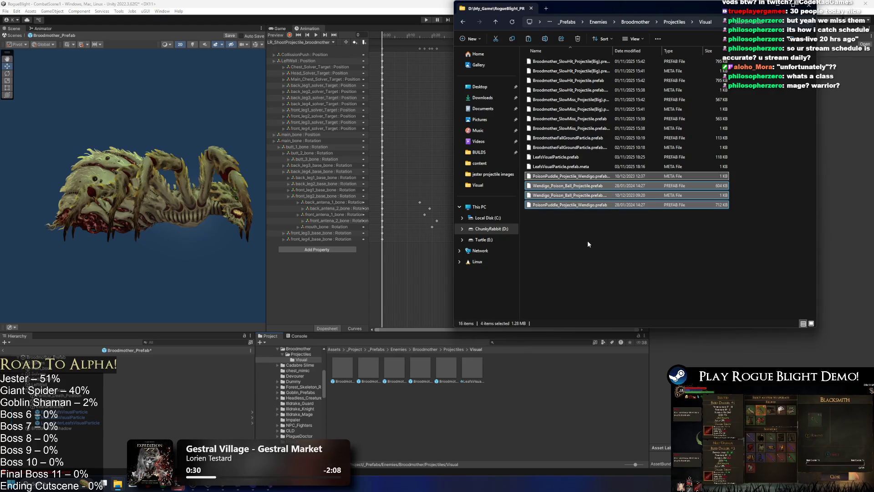
{"action": "left_click", "coordinate": [579, 362]}
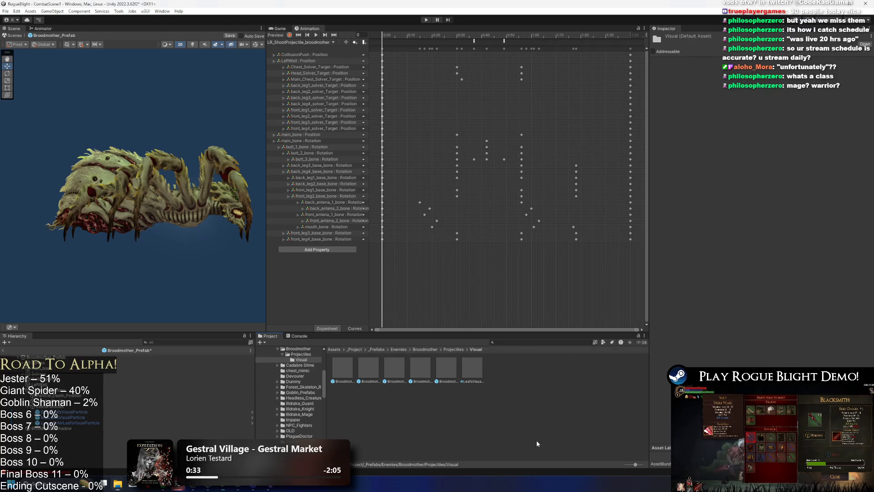
- Rename the copied poison puddle prefab to PoisonPuddle_Projectile_Broodmother
{"action": "right_click", "coordinate": [504, 369]}
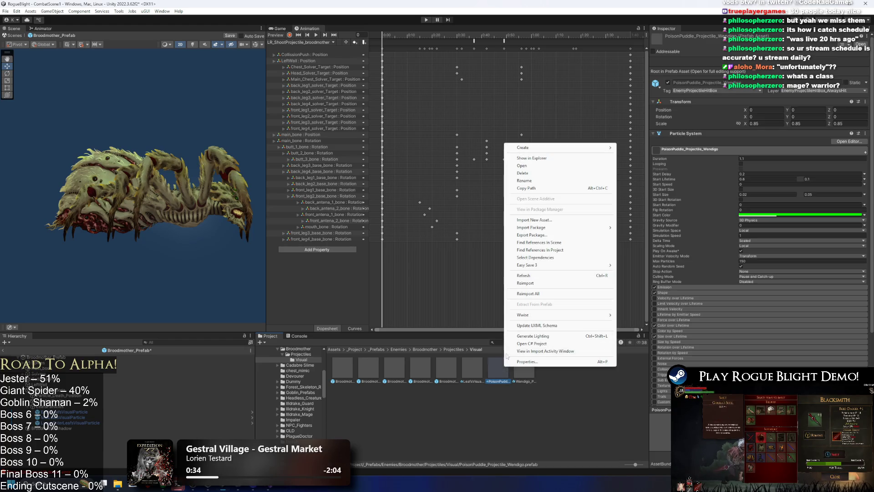
{"action": "left_click", "coordinate": [542, 180]}
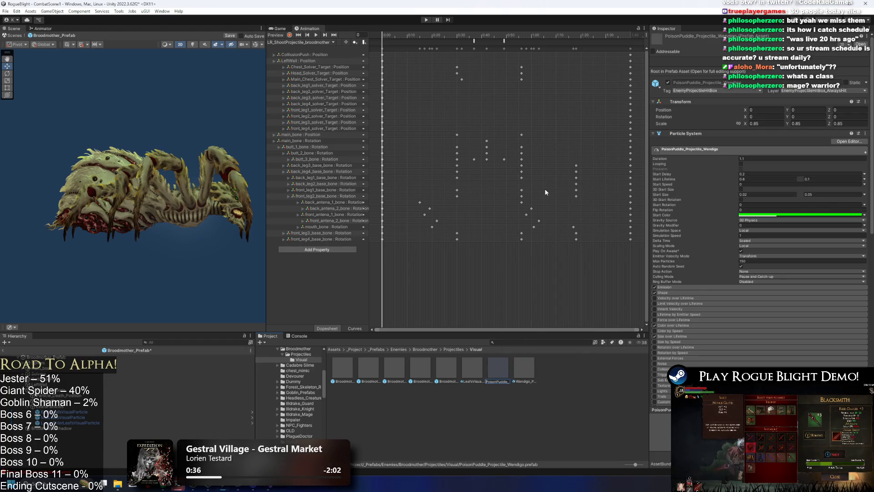
{"action": "key", "text": "Right"}
{"action": "key", "text": "Right"}
{"action": "key", "text": "Right"}
{"action": "key", "text": "Right"}
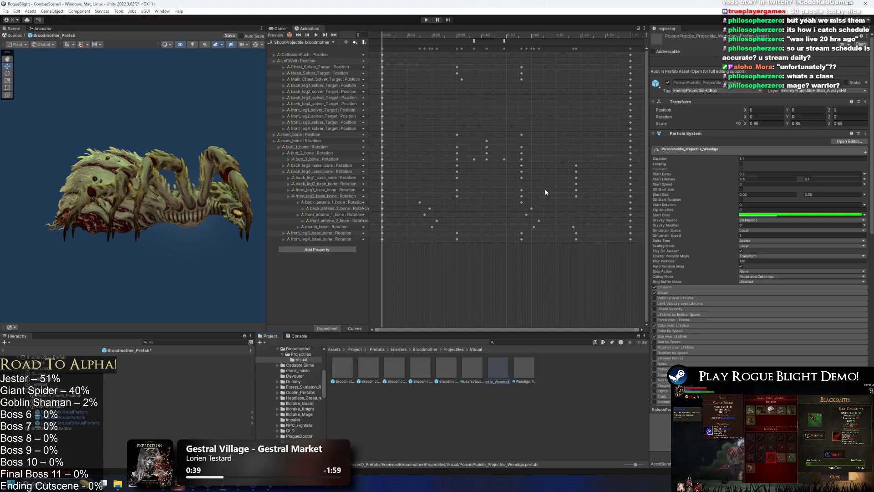
{"action": "type", "text": "Broodmother"}
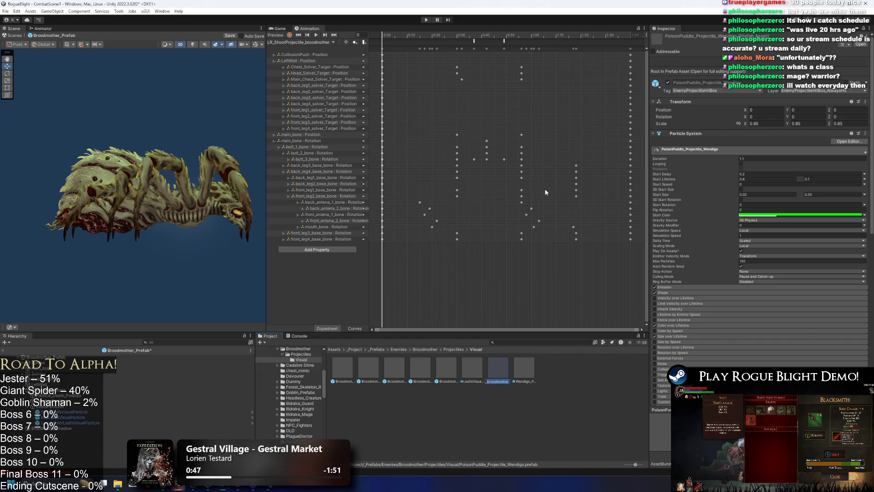
- Rename the poison ball prefab to Broodmother_Poison_Ball_Projectile, then bring up the maximised browser
{"action": "right_click", "coordinate": [521, 364]}
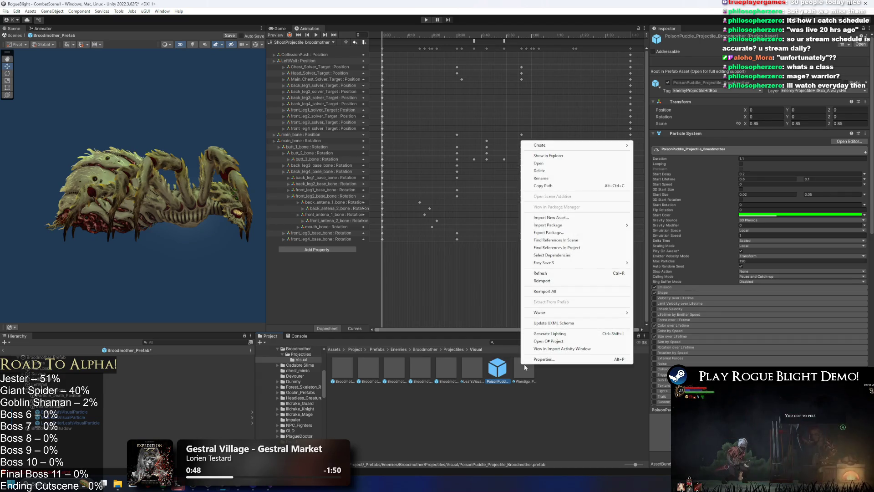
{"action": "left_click", "coordinate": [524, 367]}
{"action": "right_click", "coordinate": [530, 371]}
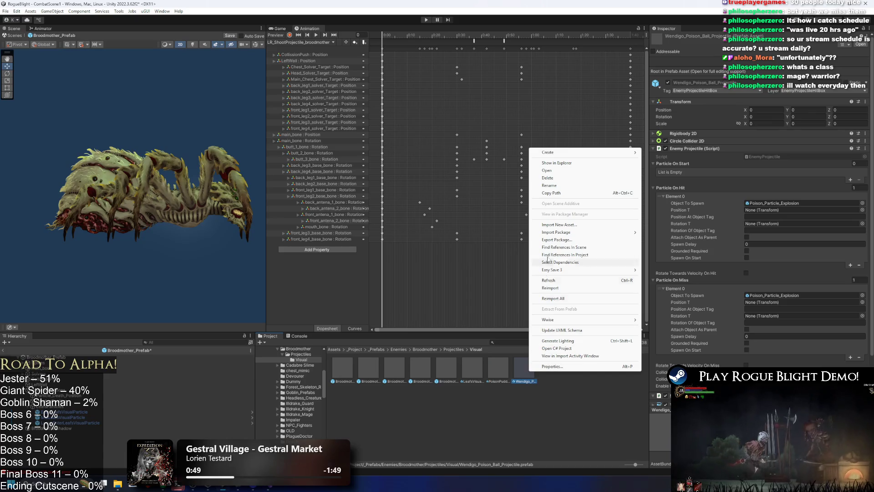
{"action": "left_click", "coordinate": [563, 185]}
{"action": "type", "text": "Broodmother_Poison_Ball_Projectile"}
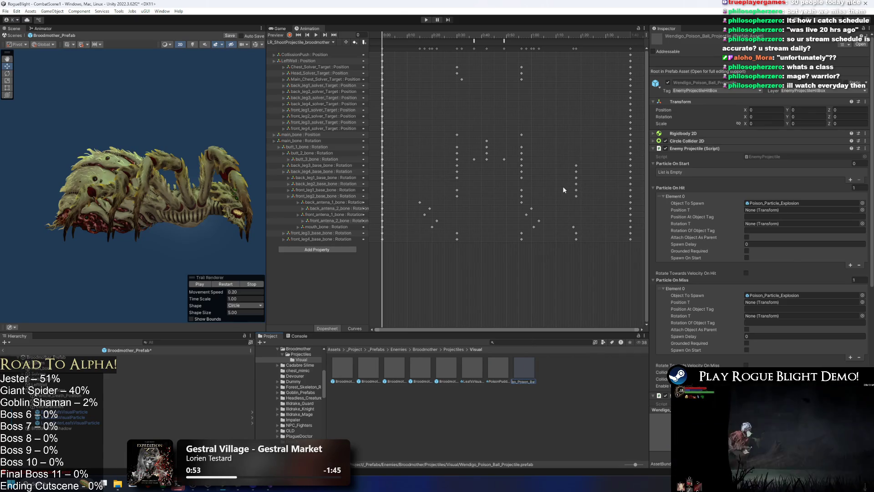
{"action": "key", "text": "Return"}
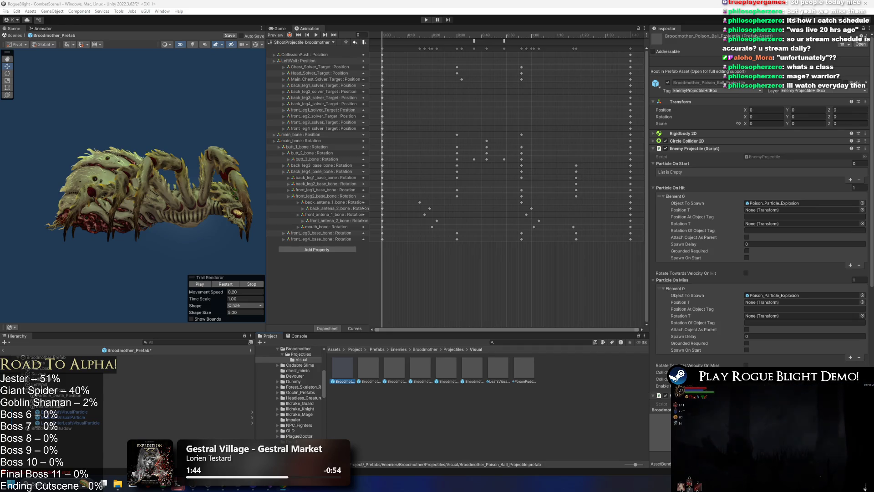
{"action": "key", "text": "alt+Tab"}
{"action": "double_click", "coordinate": [182, 10]}
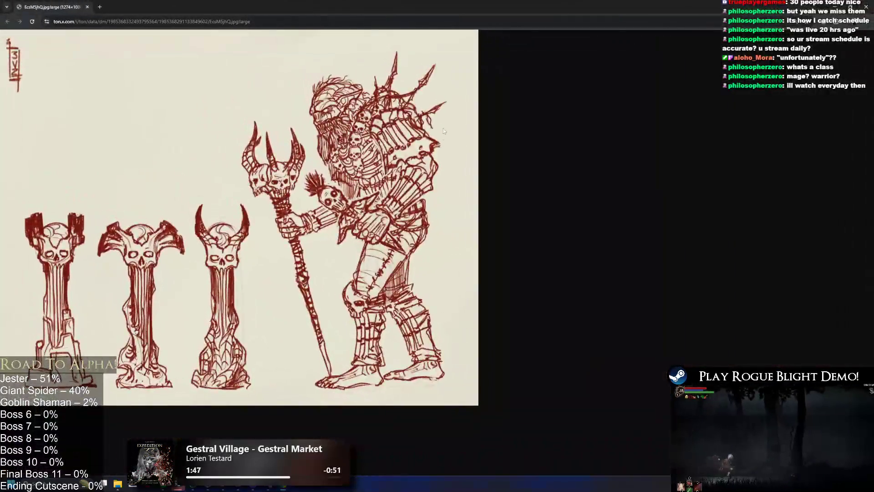
- Scroll the X image viewer to show the red-ink skull-masked shaman sketch enlarged
{"action": "scroll", "coordinate": [187, 218], "scroll_direction": "down", "scroll_amount": 1}
{"action": "scroll", "coordinate": [188, 218], "scroll_direction": "up", "scroll_amount": 2}
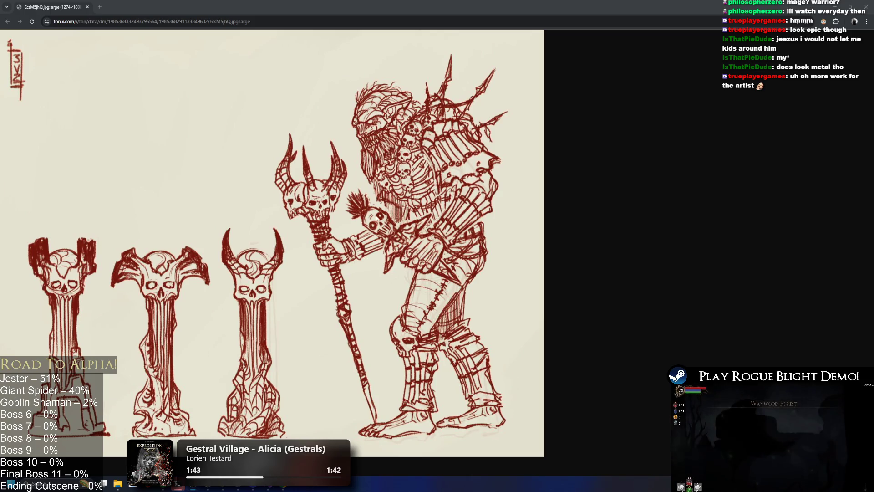
- Copy the shaman concept sketch image to the clipboard from X's image viewer
{"action": "right_click", "coordinate": [313, 253]}
{"action": "left_click", "coordinate": [332, 160]}
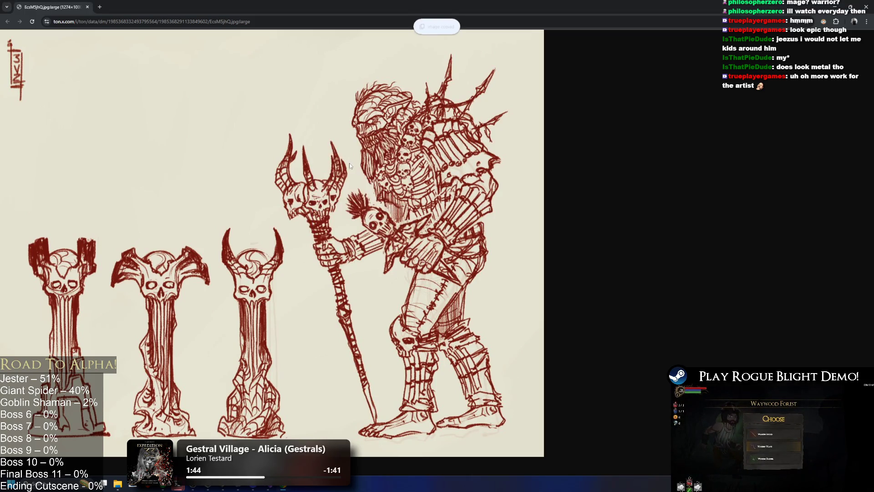
{"action": "key", "text": "alt+Tab"}
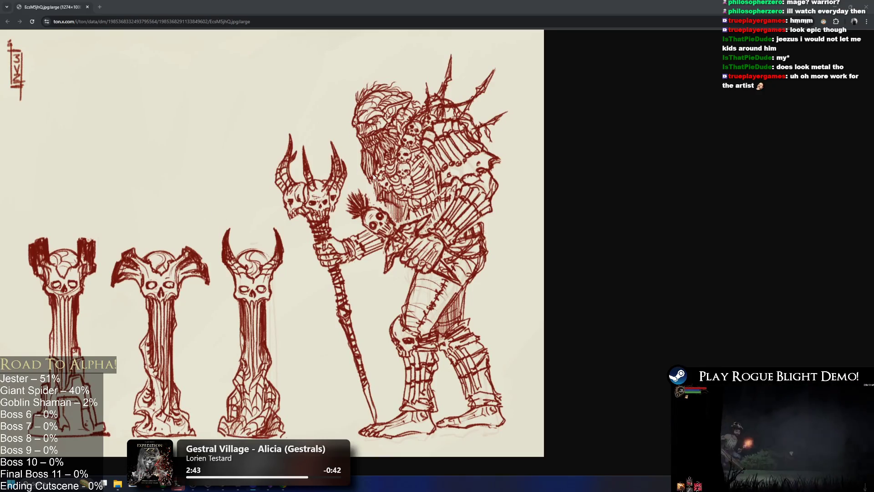
{"action": "right_click", "coordinate": [132, 126]}
{"action": "left_click", "coordinate": [196, 146]}
- Launch Snipping Tool by searching 'snip' from the Start menu
{"action": "key", "text": "super"}
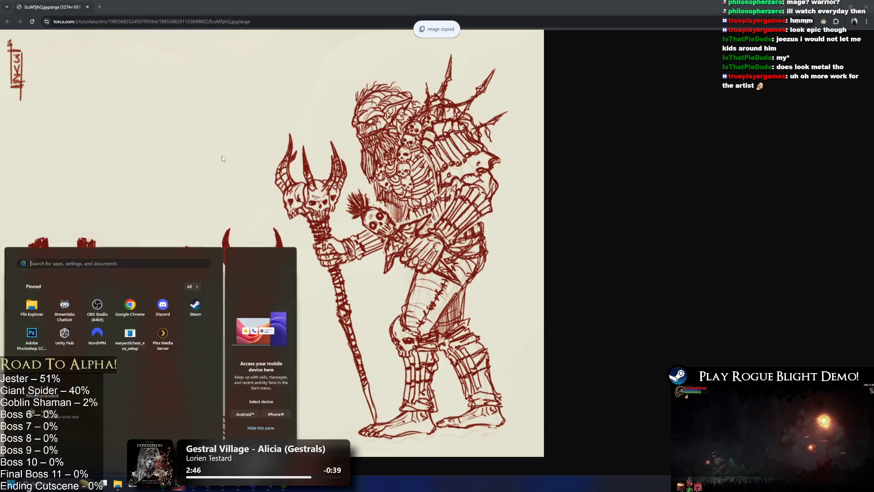
{"action": "type", "text": "snipping Tool"}
{"action": "key", "text": "Return"}
- Snip the sketch area, then draw a red hook and arrow by the staff and hatch the beard
{"action": "left_click", "coordinate": [369, 220]}
{"action": "mouse_move", "coordinate": [544, 456]}
{"action": "left_mouse_down"}
{"action": "mouse_move", "coordinate": [108, 114]}
{"action": "mouse_move", "coordinate": [45, 121]}
{"action": "mouse_move", "coordinate": [4, 171]}
{"action": "mouse_move", "coordinate": [29, 117]}
{"action": "left_mouse_up"}
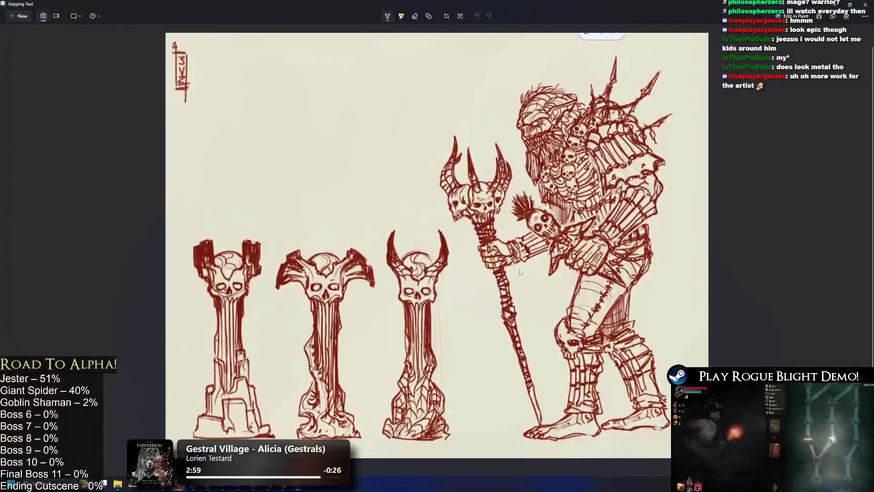
{"action": "mouse_move", "coordinate": [545, 263]}
{"action": "left_mouse_down"}
{"action": "mouse_move", "coordinate": [511, 281]}
{"action": "mouse_move", "coordinate": [523, 286]}
{"action": "left_mouse_up"}
{"action": "mouse_move", "coordinate": [528, 156]}
{"action": "left_mouse_down"}
{"action": "mouse_move", "coordinate": [539, 250]}
{"action": "mouse_move", "coordinate": [556, 208]}
{"action": "mouse_move", "coordinate": [563, 139]}
{"action": "left_mouse_up"}
{"action": "left_click_drag", "start_coordinate": [536, 174], "coordinate": [550, 191]}
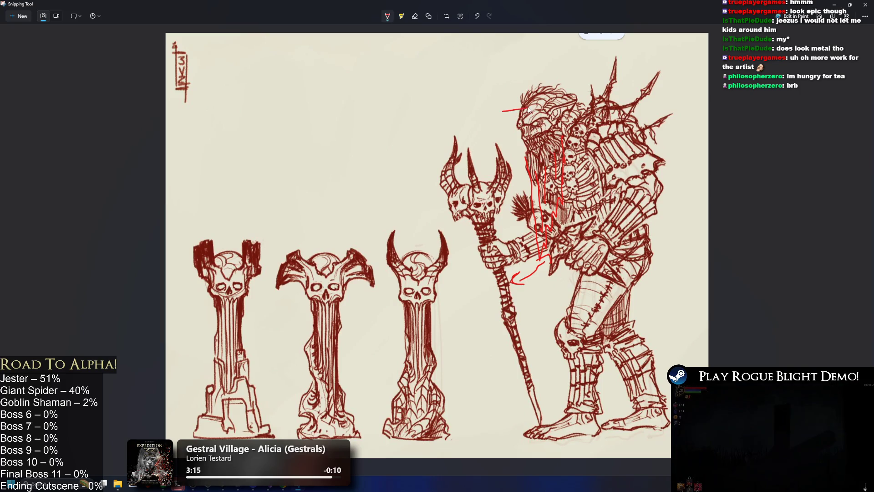
- Sketch a hat with skull eyes over the head, then undo the scribble
{"action": "mouse_move", "coordinate": [524, 107]}
{"action": "left_mouse_down"}
{"action": "mouse_move", "coordinate": [505, 98]}
{"action": "mouse_move", "coordinate": [532, 42]}
{"action": "mouse_move", "coordinate": [599, 45]}
{"action": "left_mouse_up"}
{"action": "mouse_move", "coordinate": [567, 78]}
{"action": "left_mouse_down"}
{"action": "mouse_move", "coordinate": [635, 86]}
{"action": "mouse_move", "coordinate": [519, 110]}
{"action": "left_mouse_up"}
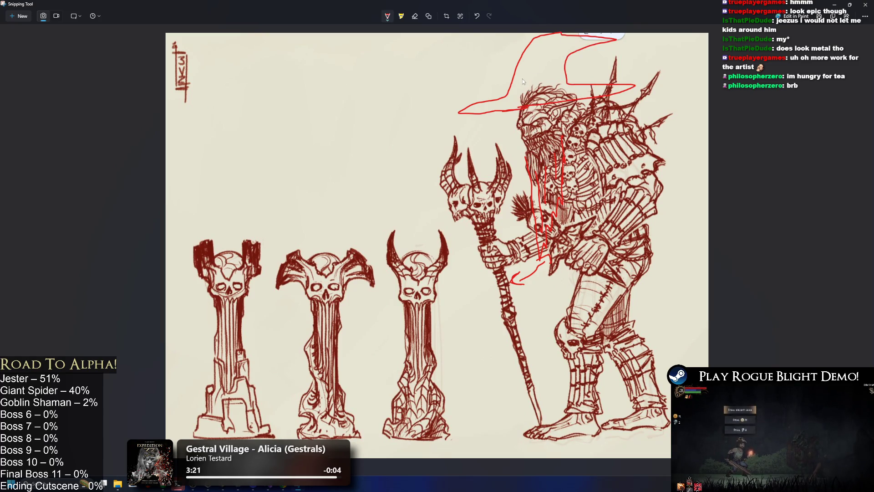
{"action": "mouse_move", "coordinate": [522, 73]}
{"action": "left_mouse_down"}
{"action": "mouse_move", "coordinate": [540, 87]}
{"action": "mouse_move", "coordinate": [534, 94]}
{"action": "left_mouse_up"}
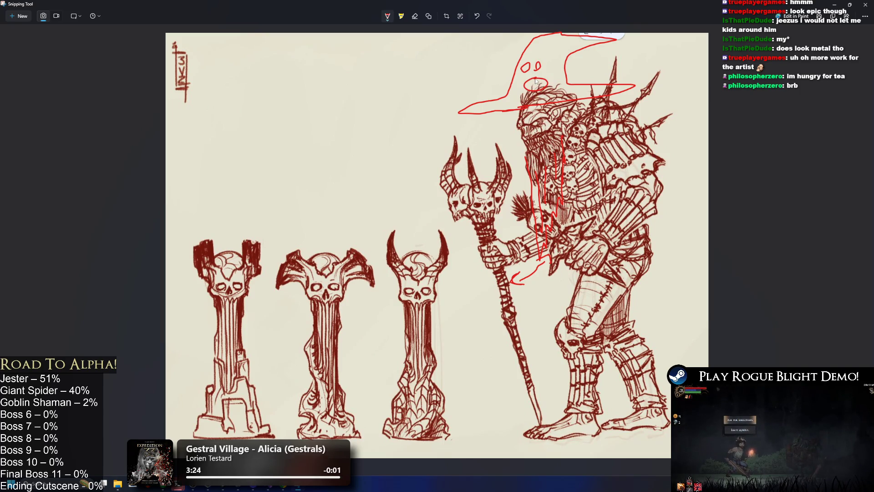
{"action": "mouse_move", "coordinate": [523, 85]}
{"action": "left_mouse_down"}
{"action": "mouse_move", "coordinate": [542, 77]}
{"action": "mouse_move", "coordinate": [533, 55]}
{"action": "mouse_move", "coordinate": [524, 89]}
{"action": "left_mouse_up"}
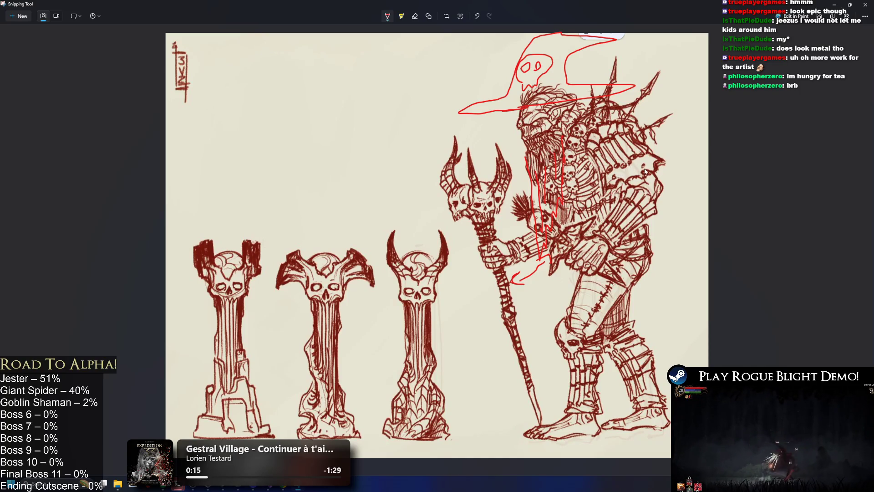
{"action": "key", "text": "ctrl+z"}
{"action": "key", "text": "ctrl+z"}
{"action": "key", "text": "ctrl+z"}
- Launch Google Chrome from Windows search with 'google Chrome', then Alt+Tab back
{"action": "key", "text": "super"}
{"action": "key", "text": "super"}
{"action": "key", "text": "super"}
{"action": "type", "text": "google Chrome"}
{"action": "key", "text": "Return"}
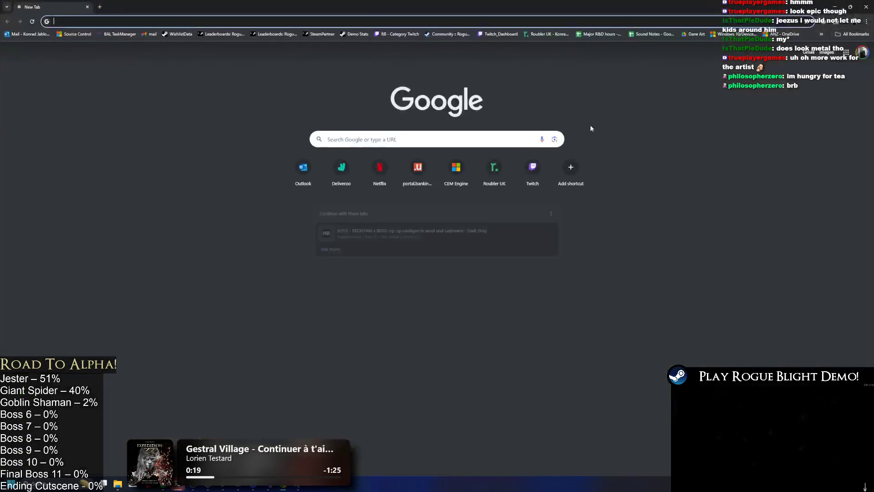
{"action": "key", "text": "alt+Tab"}
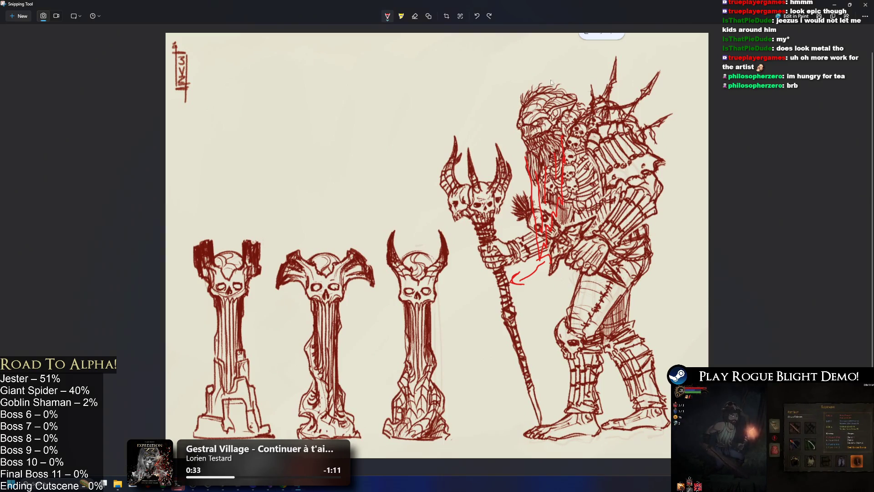
{"action": "mouse_move", "coordinate": [583, 102]}
{"action": "left_mouse_down"}
{"action": "mouse_move", "coordinate": [531, 87]}
{"action": "mouse_move", "coordinate": [547, 90]}
{"action": "mouse_move", "coordinate": [540, 84]}
{"action": "mouse_move", "coordinate": [515, 119]}
{"action": "mouse_move", "coordinate": [534, 118]}
{"action": "left_mouse_up"}
{"action": "key", "text": "ctrl+z"}
{"action": "key", "text": "ctrl+z"}
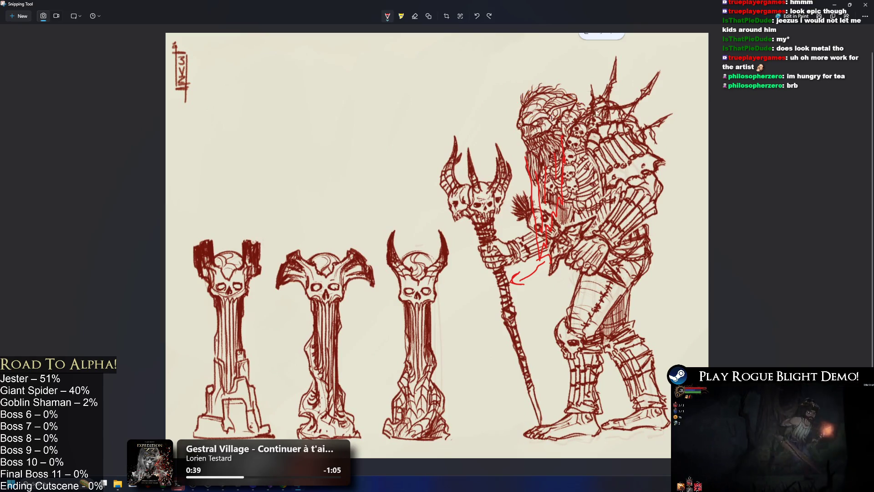
{"action": "mouse_move", "coordinate": [589, 108]}
{"action": "left_mouse_down"}
{"action": "mouse_move", "coordinate": [532, 89]}
{"action": "mouse_move", "coordinate": [508, 116]}
{"action": "left_mouse_up"}
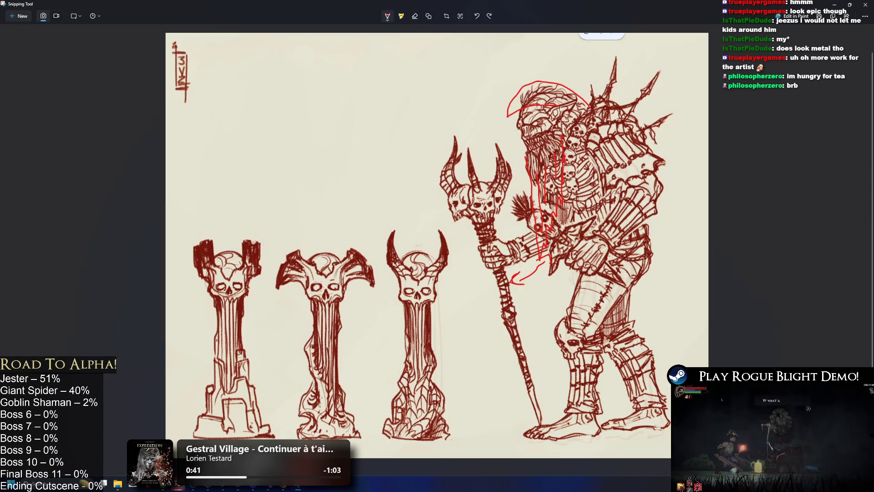
{"action": "key", "text": "ctrl+z"}
{"action": "mouse_move", "coordinate": [577, 98]}
{"action": "left_mouse_down"}
{"action": "mouse_move", "coordinate": [513, 108]}
{"action": "mouse_move", "coordinate": [576, 132]}
{"action": "left_mouse_up"}
{"action": "key", "text": "ctrl+z"}
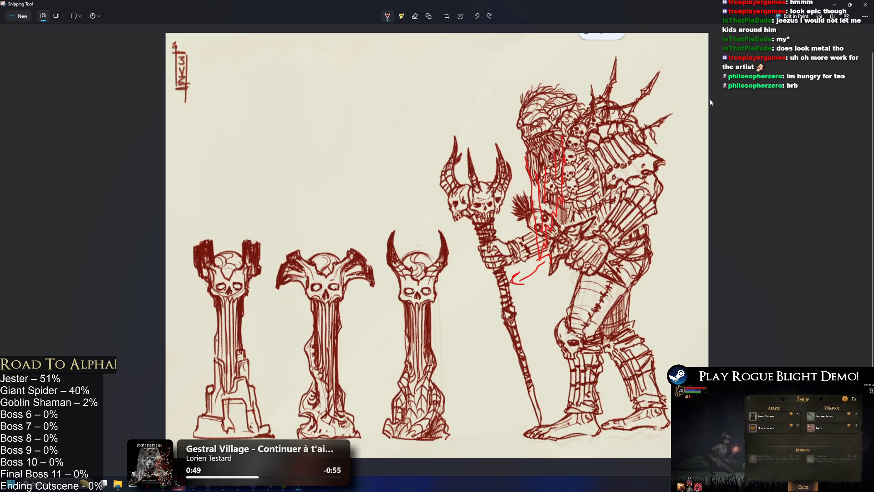
{"action": "mouse_move", "coordinate": [588, 112]}
{"action": "left_mouse_down"}
{"action": "mouse_move", "coordinate": [583, 93]}
{"action": "mouse_move", "coordinate": [513, 85]}
{"action": "mouse_move", "coordinate": [506, 105]}
{"action": "mouse_move", "coordinate": [577, 120]}
{"action": "left_mouse_up"}
{"action": "key", "text": "ctrl+z"}
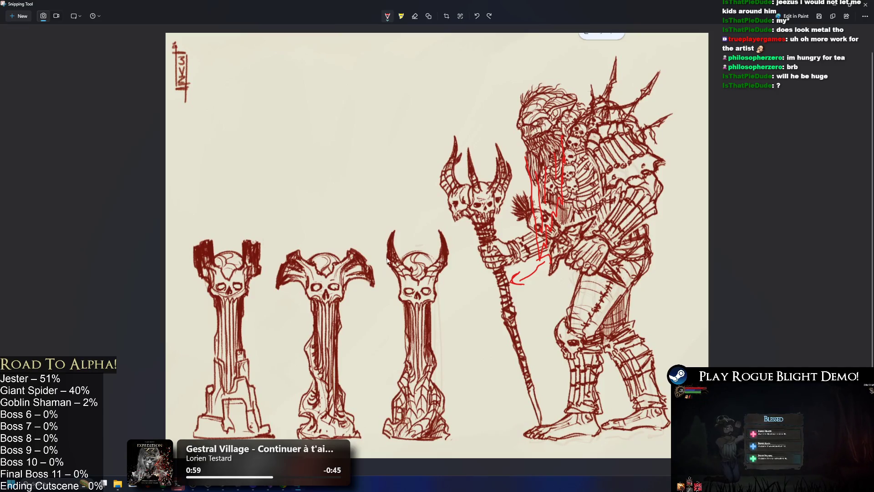
- Try a curve and a stick figure between the pillars, then undo them
{"action": "left_click_drag", "start_coordinate": [341, 301], "coordinate": [348, 262]}
{"action": "key", "text": "ctrl+z"}
{"action": "left_click_drag", "start_coordinate": [359, 314], "coordinate": [363, 418]}
{"action": "mouse_move", "coordinate": [366, 352]}
{"action": "left_mouse_down"}
{"action": "mouse_move", "coordinate": [395, 333]}
{"action": "mouse_move", "coordinate": [323, 349]}
{"action": "left_mouse_up"}
{"action": "mouse_move", "coordinate": [360, 408]}
{"action": "left_mouse_down"}
{"action": "mouse_move", "coordinate": [366, 419]}
{"action": "mouse_move", "coordinate": [345, 444]}
{"action": "mouse_move", "coordinate": [400, 436]}
{"action": "left_mouse_up"}
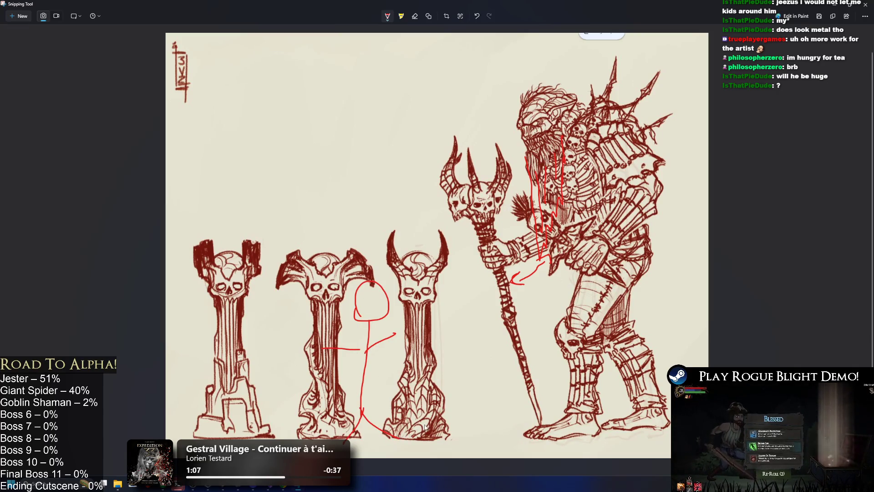
{"action": "key", "text": "ctrl+z"}
{"action": "key", "text": "ctrl+z"}
{"action": "key", "text": "ctrl+z"}
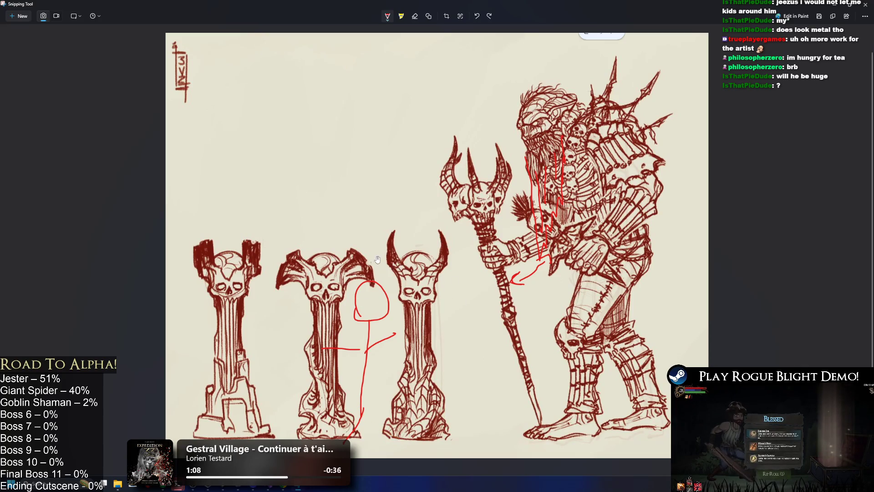
{"action": "key", "text": "ctrl+z"}
- Draw and undo red lines across the pillars, then copy the drawing with Ctrl+C
{"action": "mouse_move", "coordinate": [303, 253]}
{"action": "left_mouse_down"}
{"action": "mouse_move", "coordinate": [227, 251]}
{"action": "mouse_move", "coordinate": [233, 258]}
{"action": "left_mouse_up"}
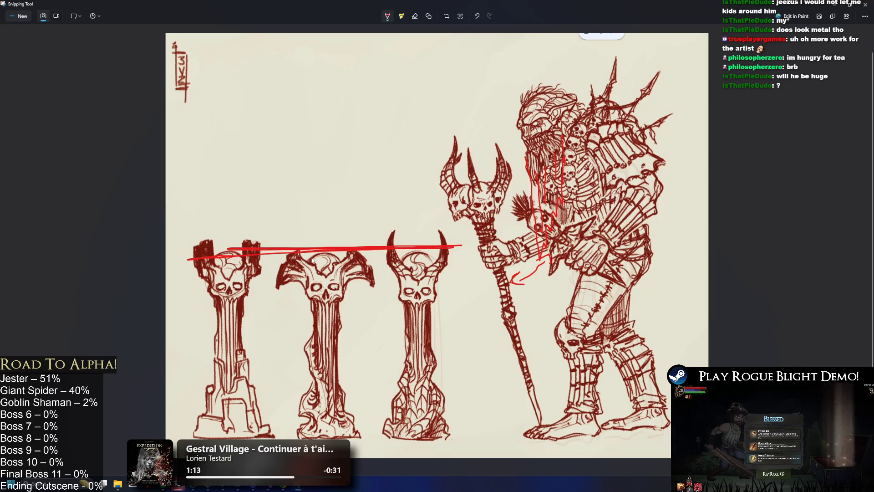
{"action": "mouse_move", "coordinate": [225, 301]}
{"action": "left_mouse_down"}
{"action": "mouse_move", "coordinate": [410, 304]}
{"action": "mouse_move", "coordinate": [234, 308]}
{"action": "mouse_move", "coordinate": [319, 311]}
{"action": "mouse_move", "coordinate": [478, 302]}
{"action": "left_mouse_up"}
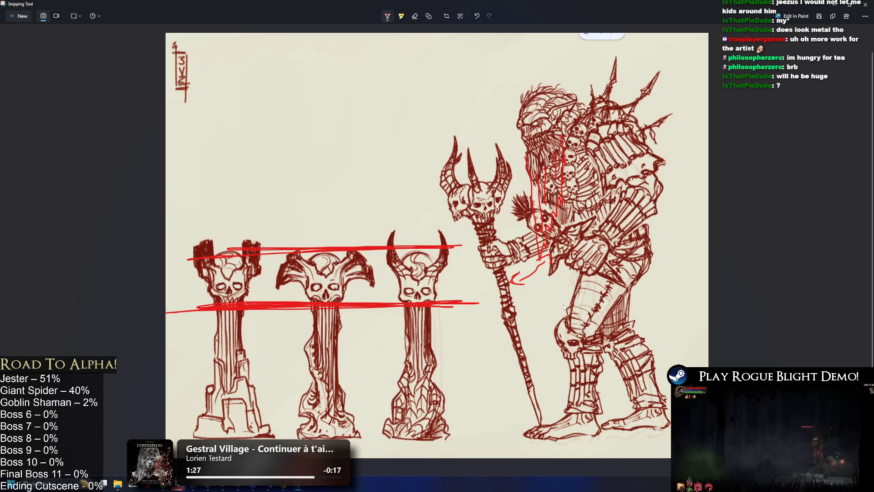
{"action": "key", "text": "ctrl+z"}
{"action": "key", "text": "ctrl+z"}
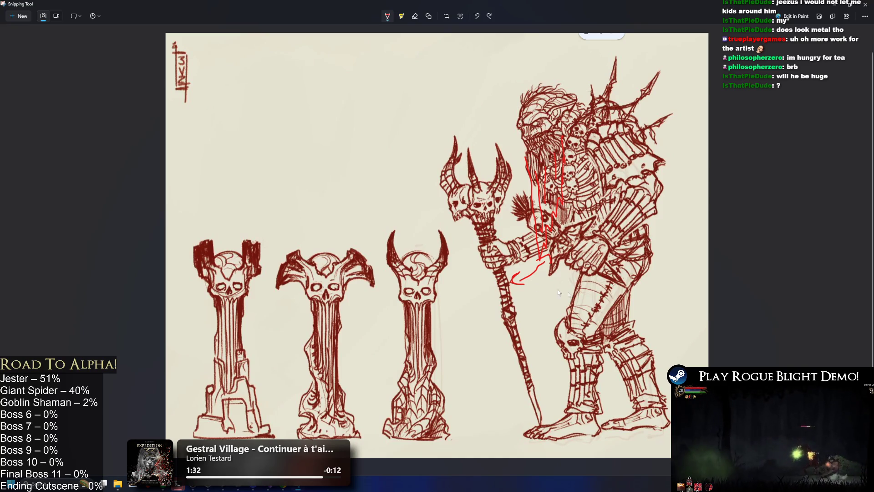
{"action": "key", "text": "ctrl+c"}
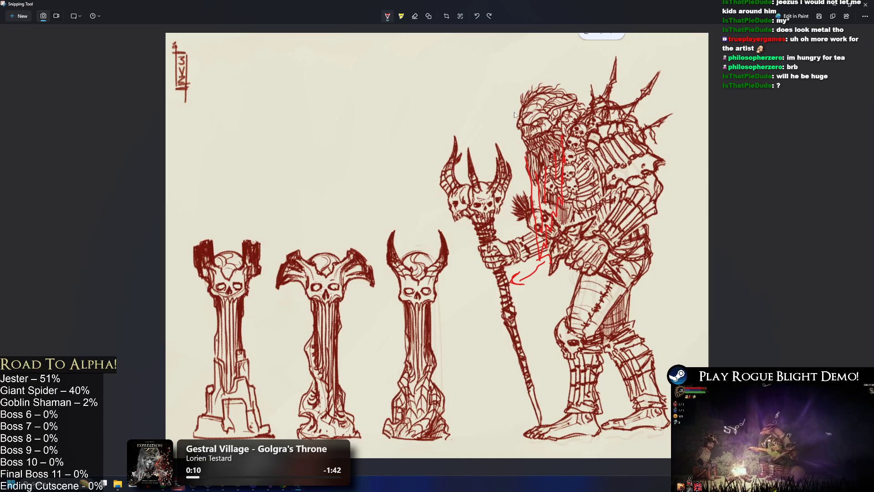
- Try a short line and a stick figure right of the creature, then remove them
{"action": "left_click_drag", "start_coordinate": [518, 117], "coordinate": [478, 117]}
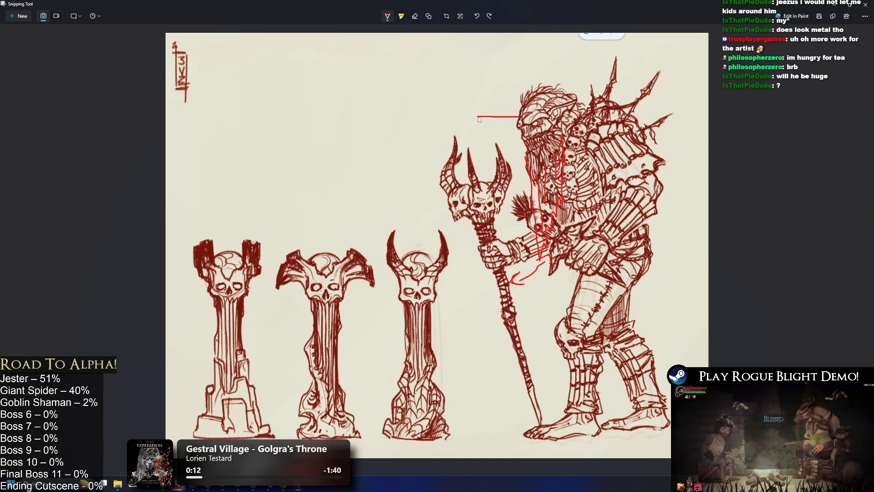
{"action": "key", "text": "ctrl+z"}
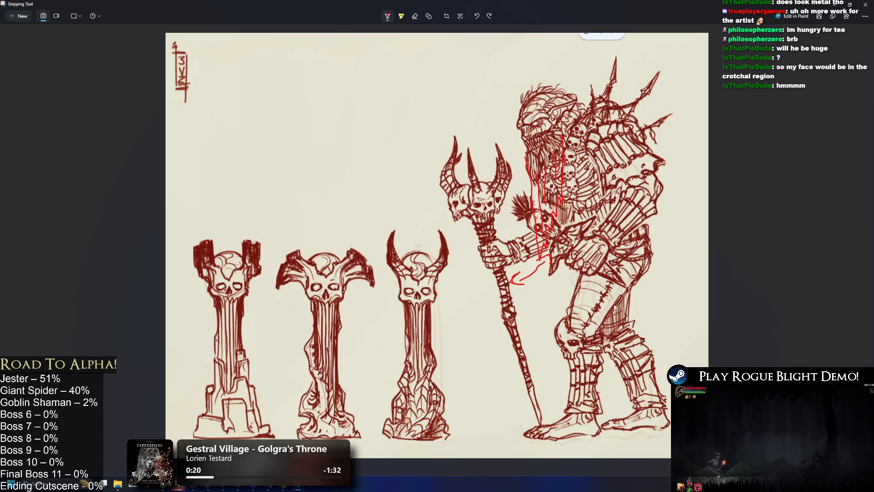
{"action": "mouse_move", "coordinate": [673, 281]}
{"action": "left_mouse_down"}
{"action": "mouse_move", "coordinate": [703, 286]}
{"action": "mouse_move", "coordinate": [670, 285]}
{"action": "mouse_move", "coordinate": [678, 273]}
{"action": "mouse_move", "coordinate": [692, 274]}
{"action": "mouse_move", "coordinate": [644, 273]}
{"action": "mouse_move", "coordinate": [693, 272]}
{"action": "left_mouse_up"}
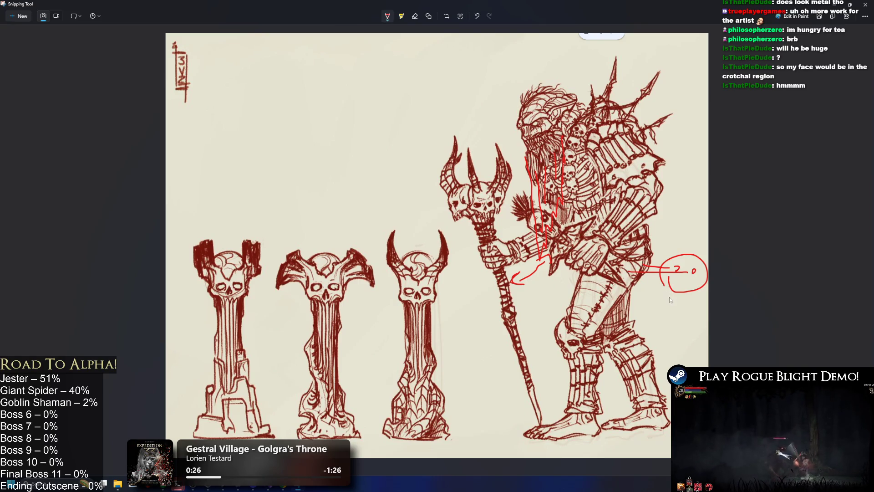
{"action": "mouse_move", "coordinate": [670, 291]}
{"action": "left_mouse_down"}
{"action": "mouse_move", "coordinate": [677, 356]}
{"action": "mouse_move", "coordinate": [718, 313]}
{"action": "left_mouse_up"}
{"action": "left_click_drag", "start_coordinate": [670, 338], "coordinate": [621, 325]}
{"action": "left_click_drag", "start_coordinate": [676, 360], "coordinate": [663, 435]}
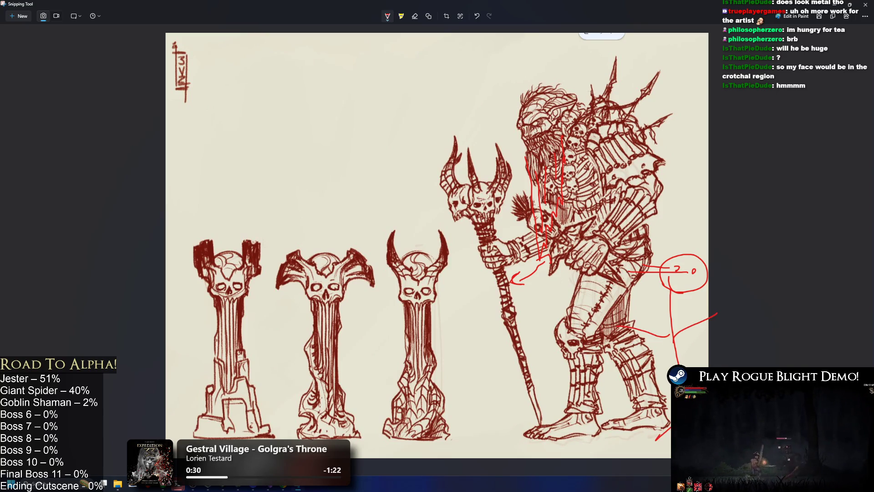
{"action": "key", "text": "ctrl+z"}
{"action": "key", "text": "ctrl+z"}
{"action": "key", "text": "ctrl+z"}
{"action": "key", "text": "ctrl+z"}
{"action": "key", "text": "ctrl+z"}
{"action": "key", "text": "ctrl+z"}
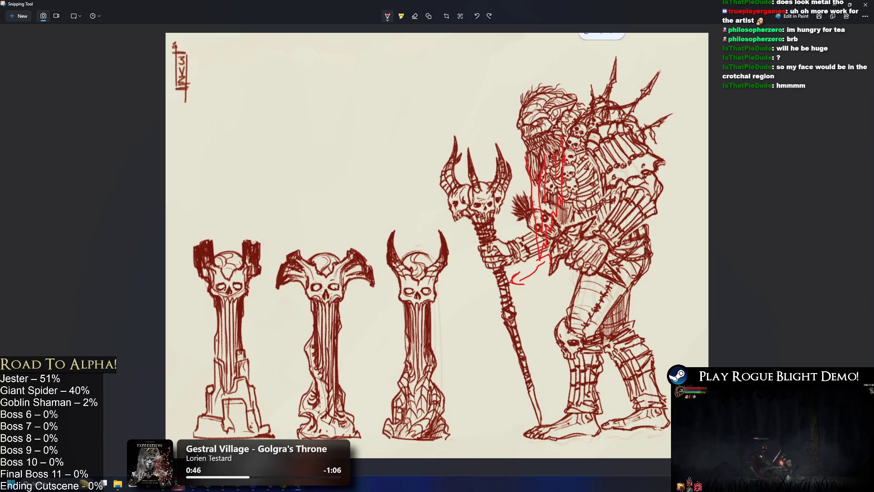
- Try red strokes across the chest, a hat shape and a head line, undoing each
{"action": "left_click_drag", "start_coordinate": [551, 204], "coordinate": [630, 194]}
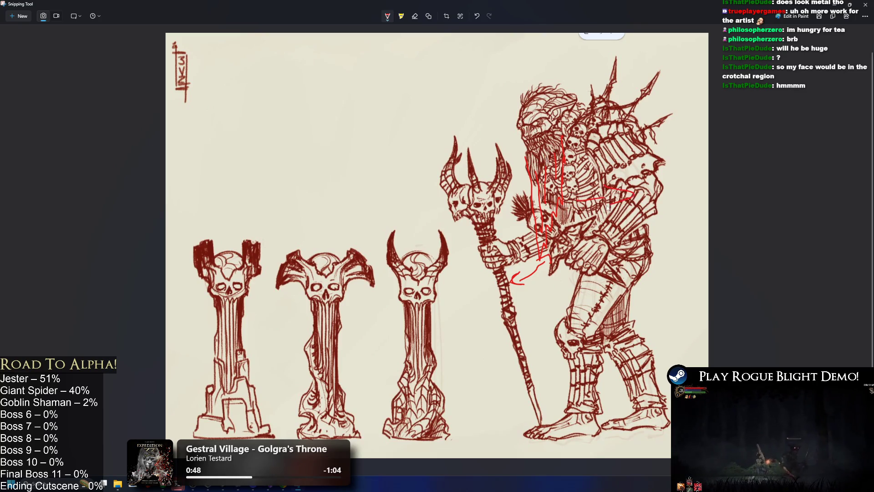
{"action": "key", "text": "ctrl+z"}
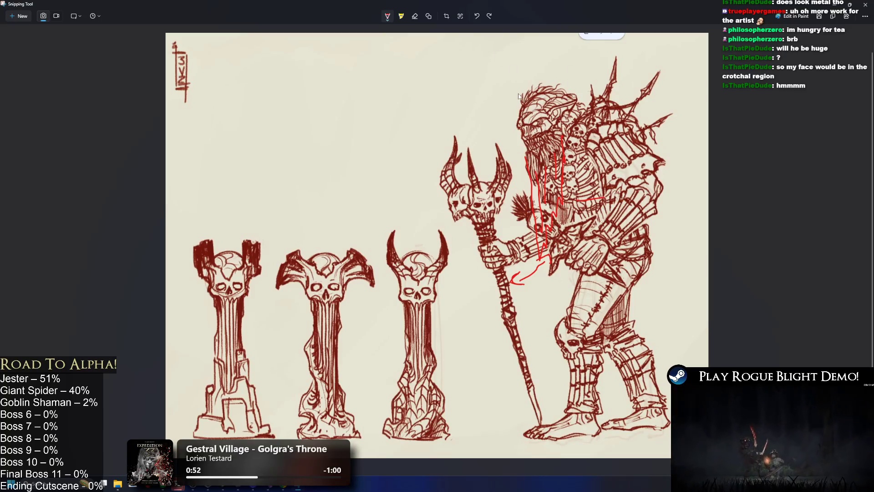
{"action": "mouse_move", "coordinate": [491, 118]}
{"action": "left_mouse_down"}
{"action": "mouse_move", "coordinate": [602, 82]}
{"action": "mouse_move", "coordinate": [558, 80]}
{"action": "mouse_move", "coordinate": [555, 51]}
{"action": "left_mouse_up"}
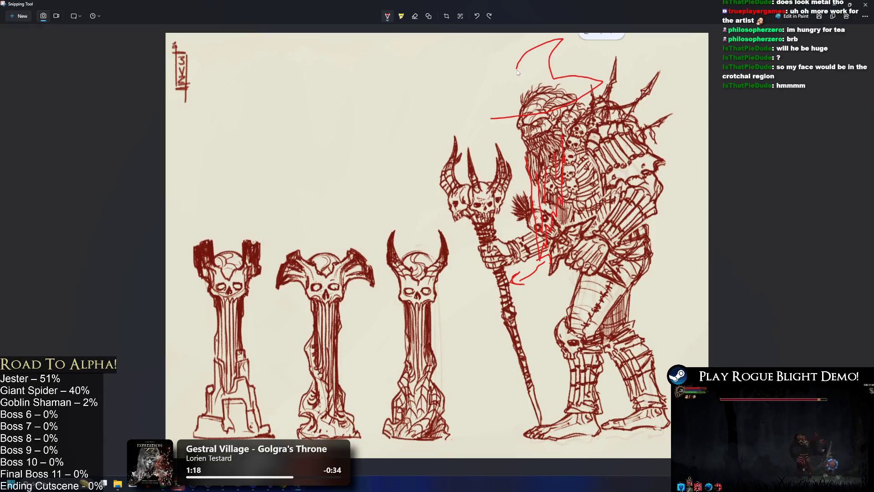
{"action": "key", "text": "ctrl+z"}
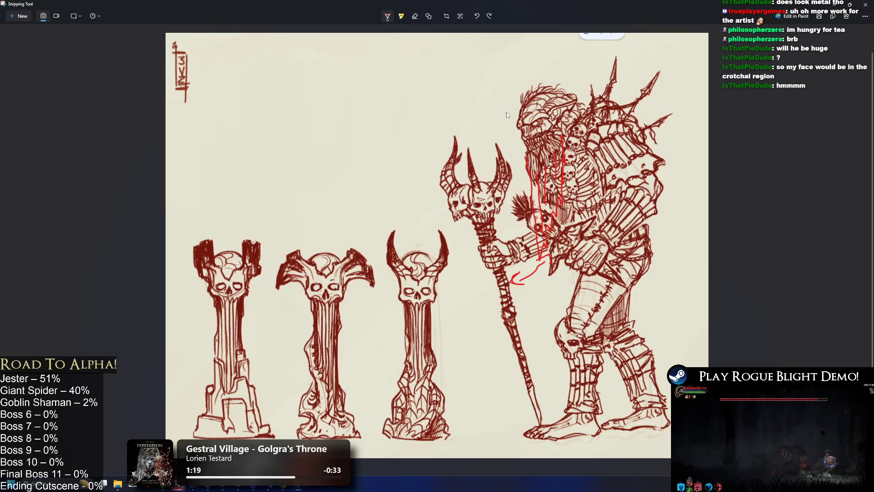
{"action": "left_click_drag", "start_coordinate": [482, 111], "coordinate": [583, 85]}
{"action": "key", "text": "ctrl+z"}
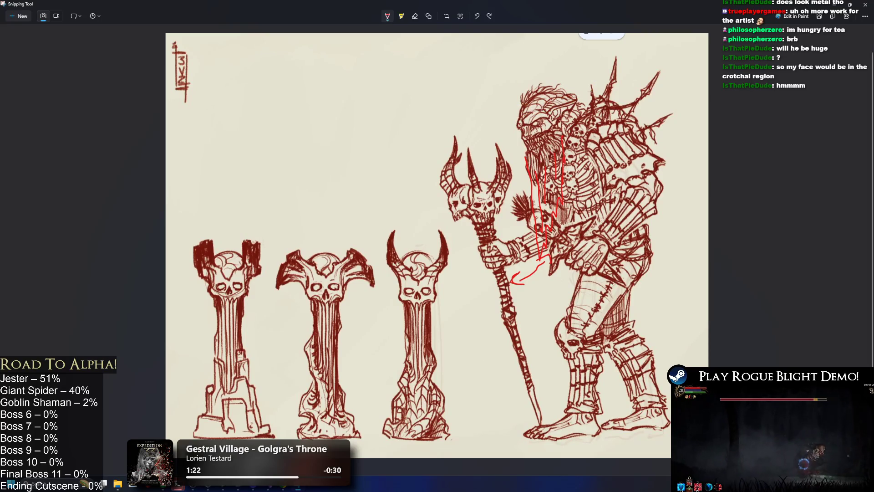
- Draw a curved red stroke arching over the head, trimming part of it
{"action": "key", "text": "super"}
{"action": "key", "text": "super"}
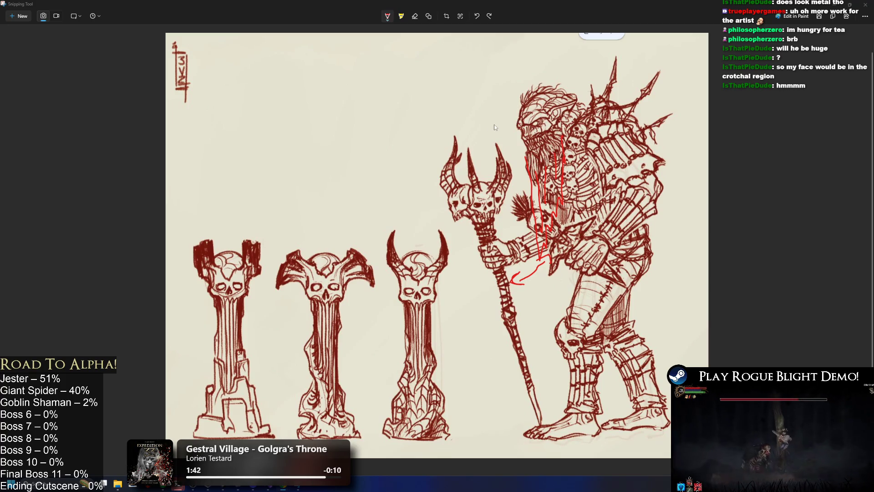
{"action": "mouse_move", "coordinate": [521, 112]}
{"action": "left_mouse_down"}
{"action": "mouse_move", "coordinate": [493, 131]}
{"action": "mouse_move", "coordinate": [598, 95]}
{"action": "mouse_move", "coordinate": [574, 91]}
{"action": "mouse_move", "coordinate": [524, 108]}
{"action": "left_mouse_up"}
{"action": "key", "text": "ctrl+z"}
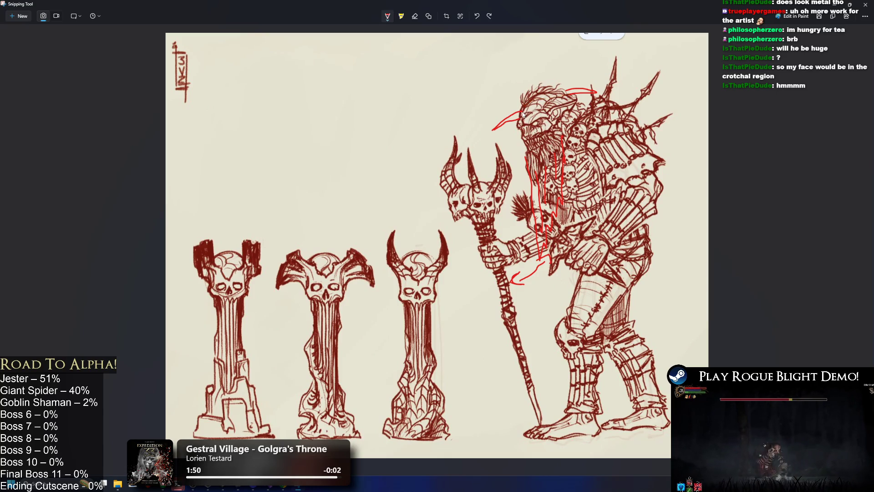
- Restore the head stroke and rework the red arc over the head with several retries
{"action": "key", "text": "ctrl+y"}
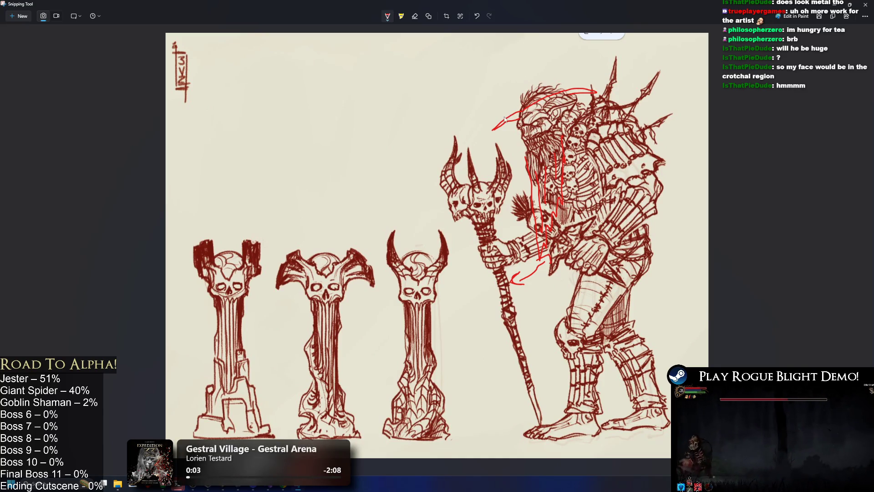
{"action": "left_click_drag", "start_coordinate": [508, 120], "coordinate": [512, 96]}
{"action": "key", "text": "ctrl+z"}
{"action": "left_click_drag", "start_coordinate": [571, 55], "coordinate": [595, 68]}
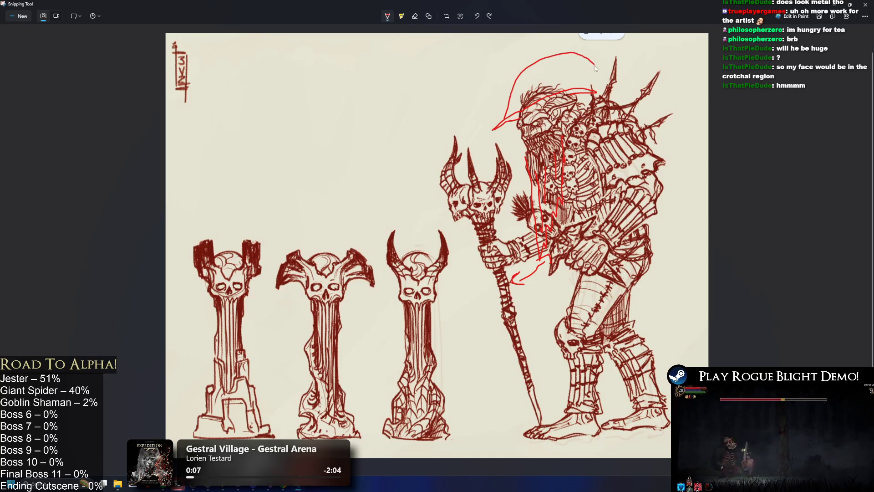
{"action": "key", "text": "ctrl+z"}
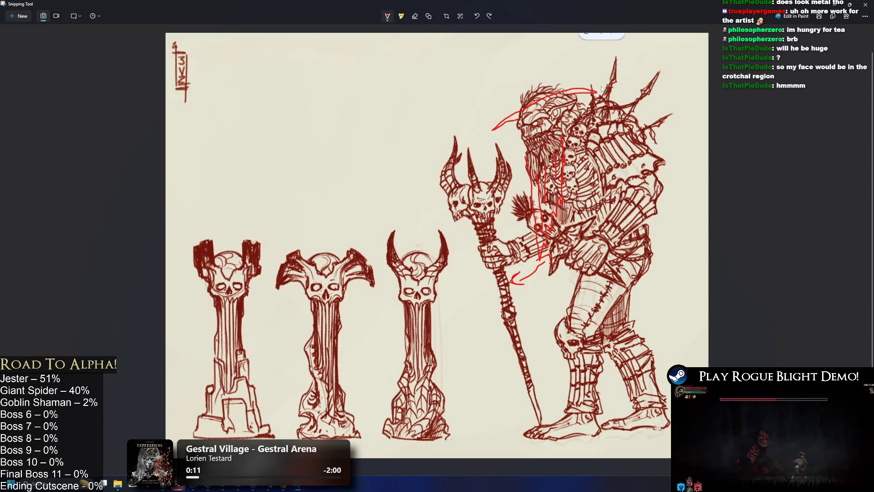
{"action": "key", "text": "ctrl+z"}
{"action": "mouse_move", "coordinate": [592, 73]}
{"action": "left_mouse_down"}
{"action": "mouse_move", "coordinate": [542, 66]}
{"action": "mouse_move", "coordinate": [519, 112]}
{"action": "left_mouse_up"}
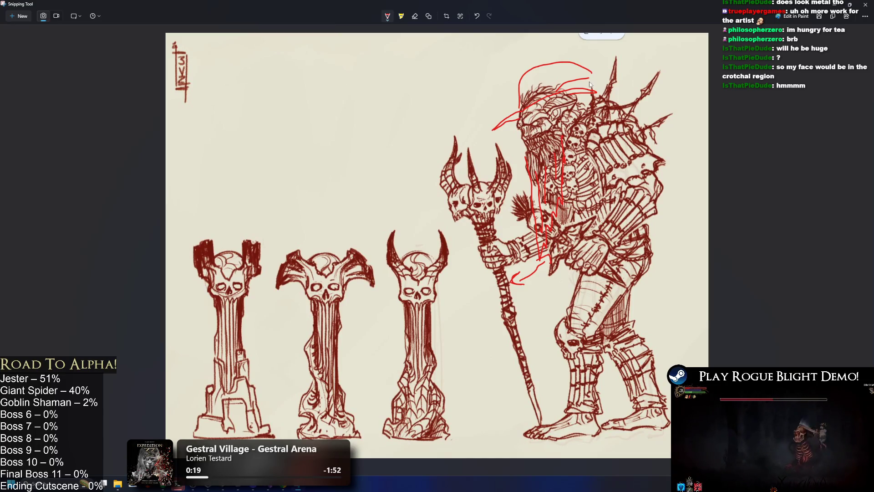
{"action": "key", "text": "ctrl+z"}
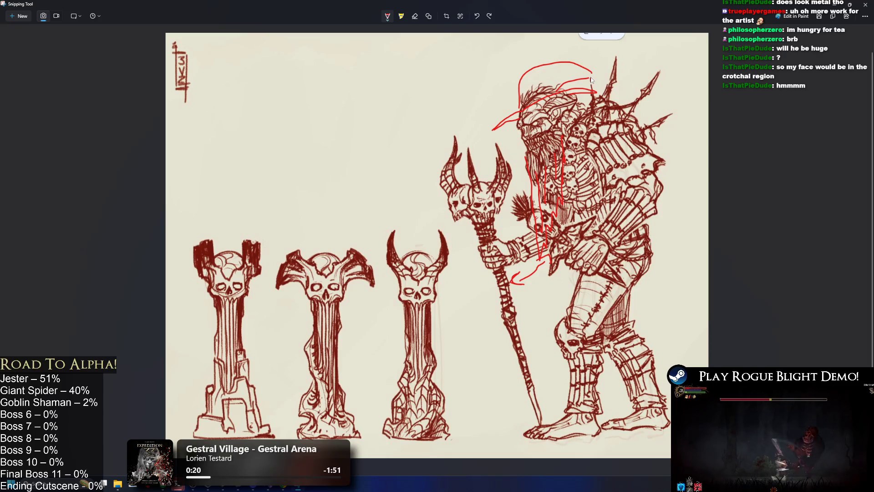
{"action": "mouse_move", "coordinate": [594, 81]}
{"action": "left_mouse_down"}
{"action": "mouse_move", "coordinate": [590, 72]}
{"action": "mouse_move", "coordinate": [607, 78]}
{"action": "left_mouse_up"}
{"action": "key", "text": "ctrl+z"}
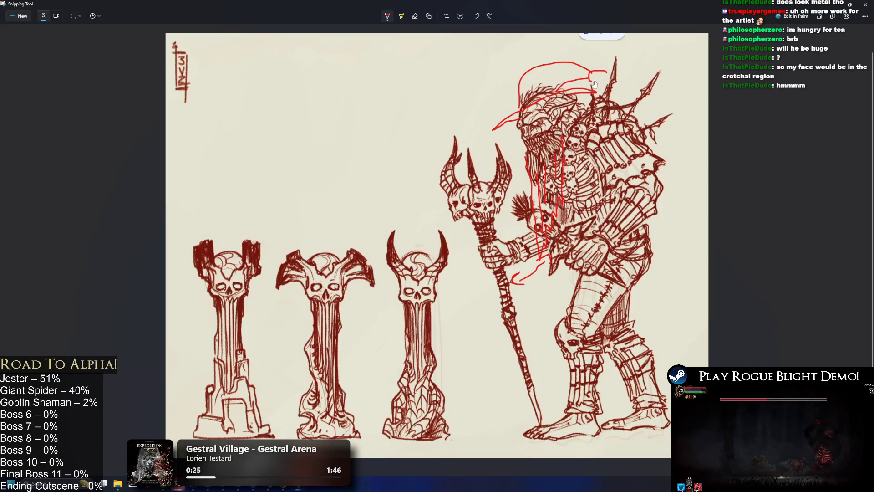
- Draw the red hat tip and hood lines, then add tick marks across the hat brim
{"action": "left_click_drag", "start_coordinate": [606, 71], "coordinate": [593, 82]}
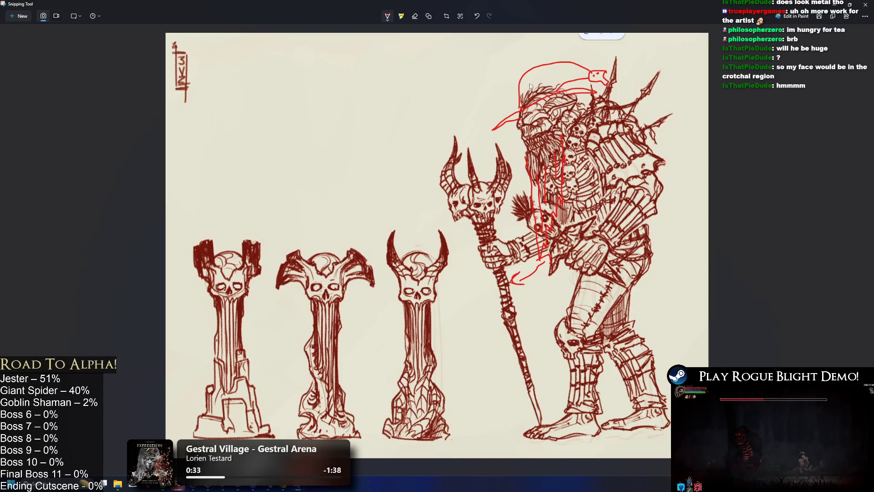
{"action": "left_click_drag", "start_coordinate": [562, 87], "coordinate": [528, 91]}
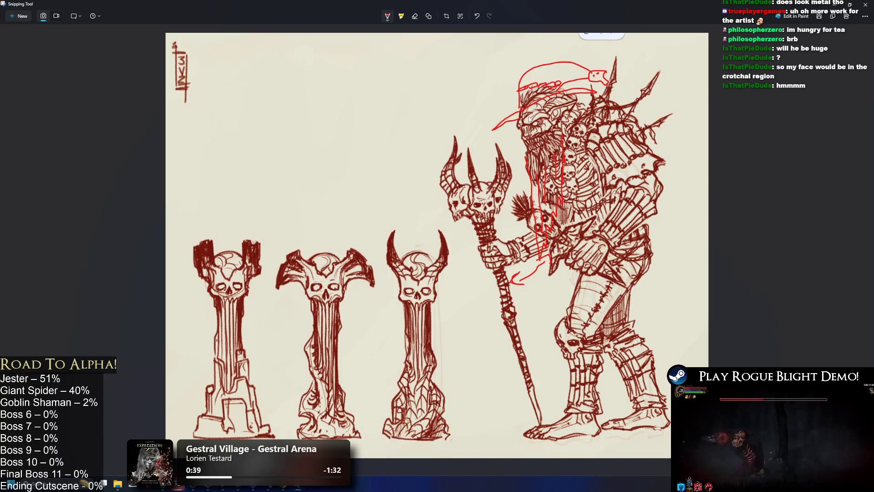
{"action": "mouse_move", "coordinate": [492, 130]}
{"action": "left_mouse_down"}
{"action": "mouse_move", "coordinate": [526, 100]}
{"action": "mouse_move", "coordinate": [495, 132]}
{"action": "left_mouse_up"}
{"action": "key", "text": "ctrl+z"}
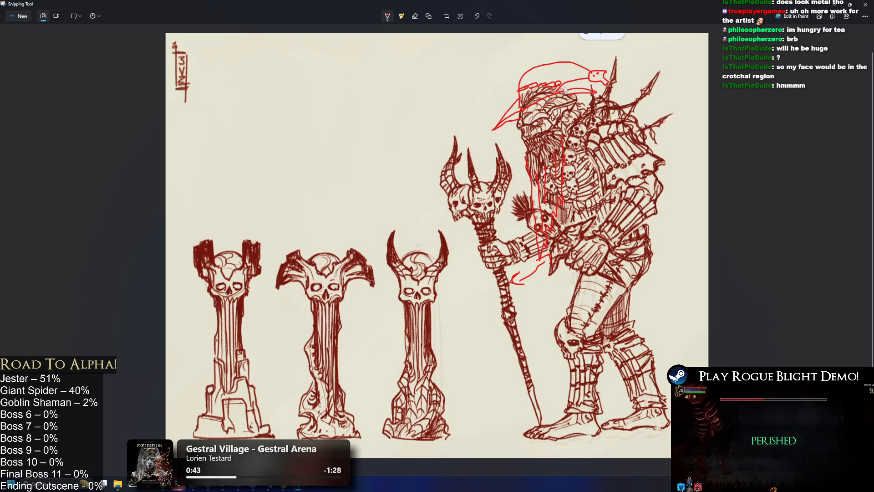
{"action": "left_click_drag", "start_coordinate": [561, 87], "coordinate": [593, 86]}
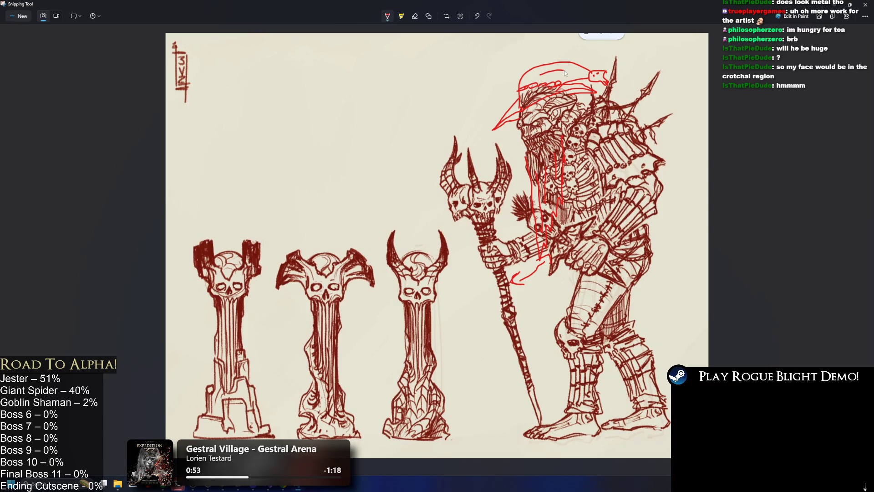
{"action": "left_click_drag", "start_coordinate": [545, 68], "coordinate": [550, 75]}
{"action": "left_click_drag", "start_coordinate": [556, 68], "coordinate": [559, 74]}
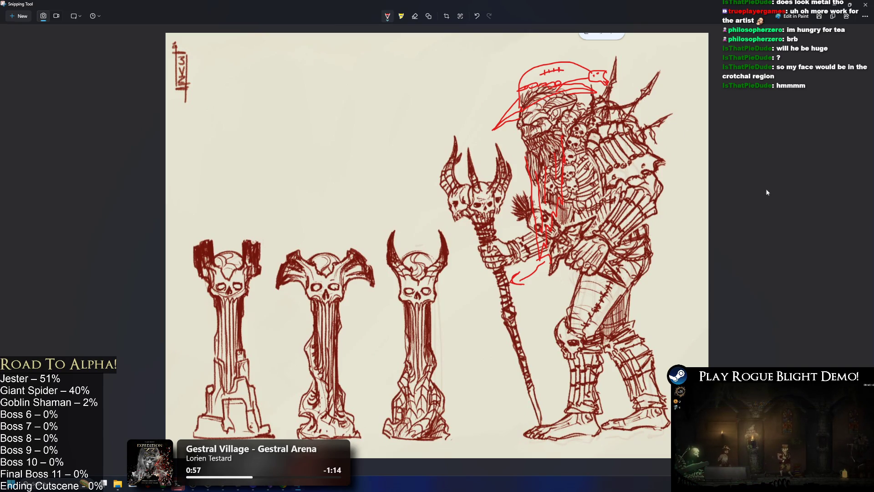
- Copy the annotated image via the right-click menu and bring up the window switcher
{"action": "right_click", "coordinate": [436, 177]}
{"action": "left_click", "coordinate": [451, 182]}
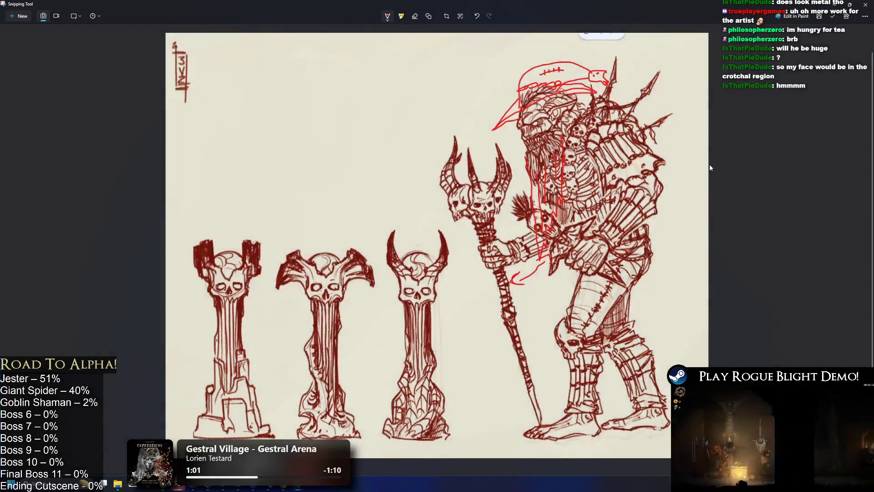
{"action": "key", "text": "alt"}
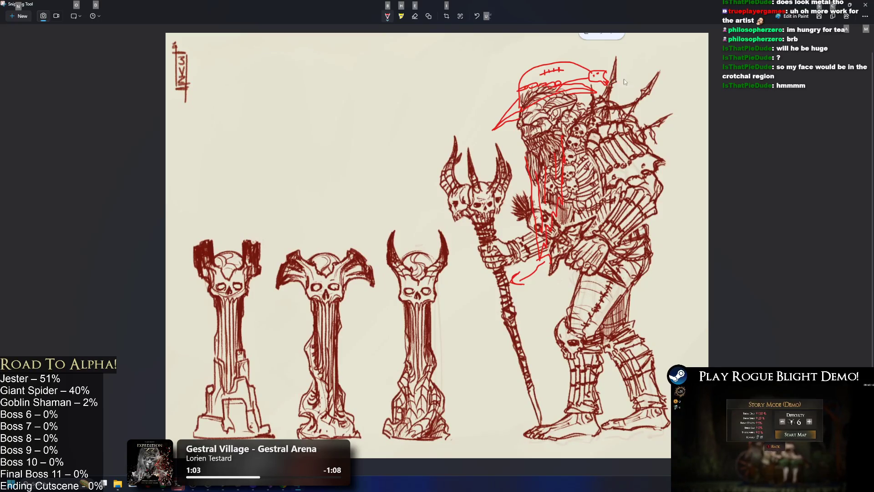
{"action": "key", "text": "alt+Tab"}
{"action": "key", "text": "alt+Tab"}
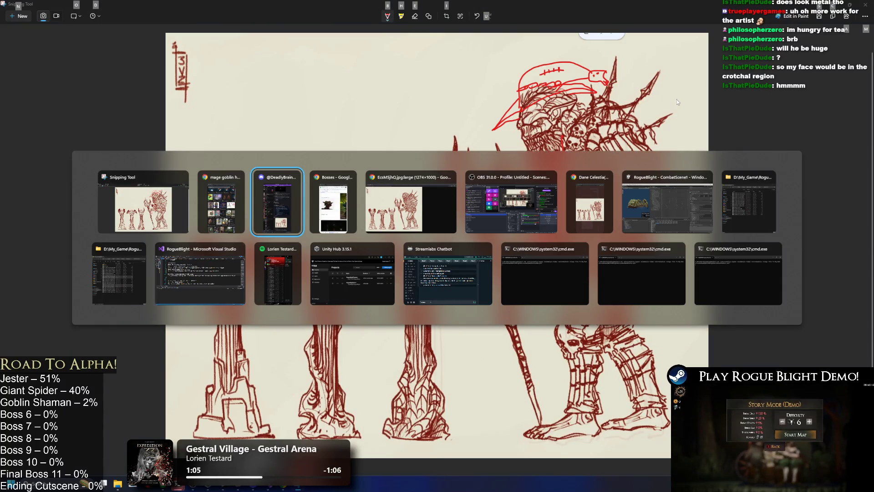
- Dismiss the window list, then try red strokes on the chest, staff and head and undo them
{"action": "key", "text": "Escape"}
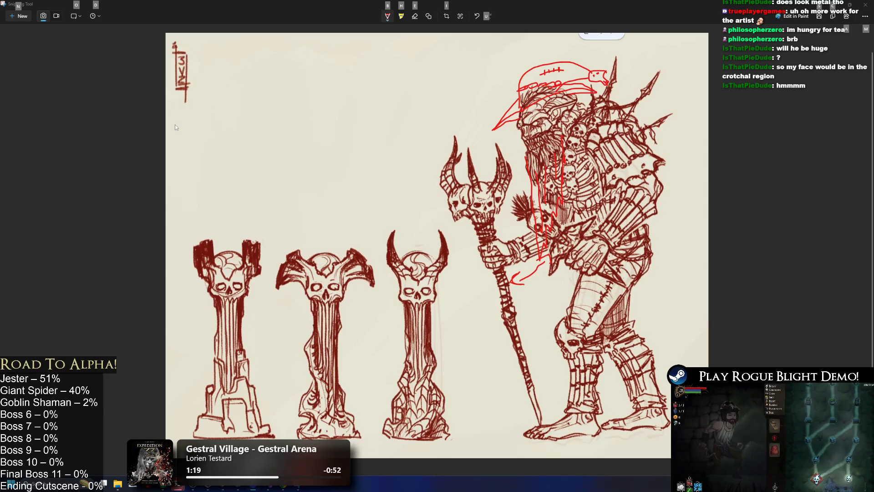
{"action": "left_click_drag", "start_coordinate": [547, 175], "coordinate": [608, 159]}
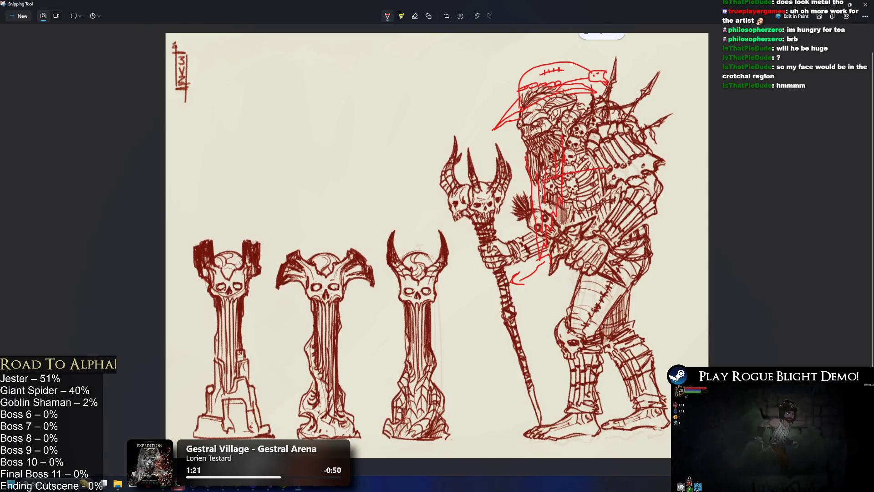
{"action": "left_click_drag", "start_coordinate": [501, 303], "coordinate": [521, 290]}
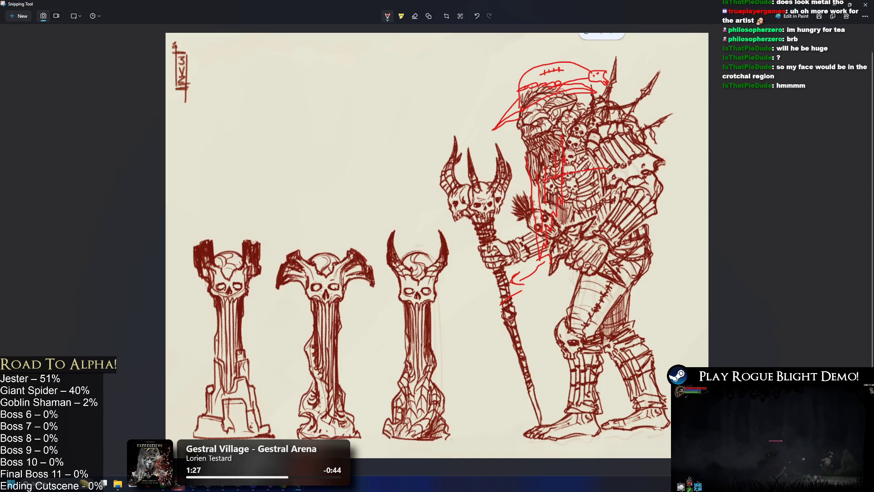
{"action": "left_click_drag", "start_coordinate": [489, 72], "coordinate": [529, 87]}
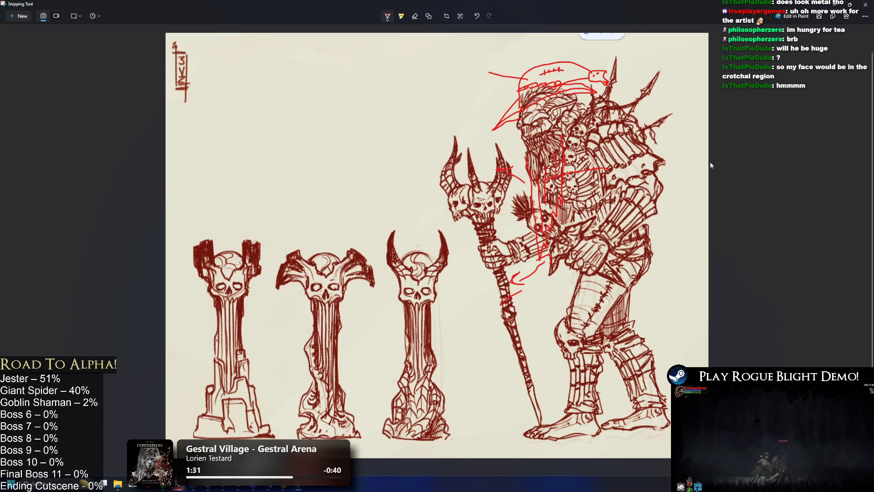
{"action": "key", "text": "ctrl+z"}
{"action": "key", "text": "ctrl+z"}
{"action": "key", "text": "ctrl+z"}
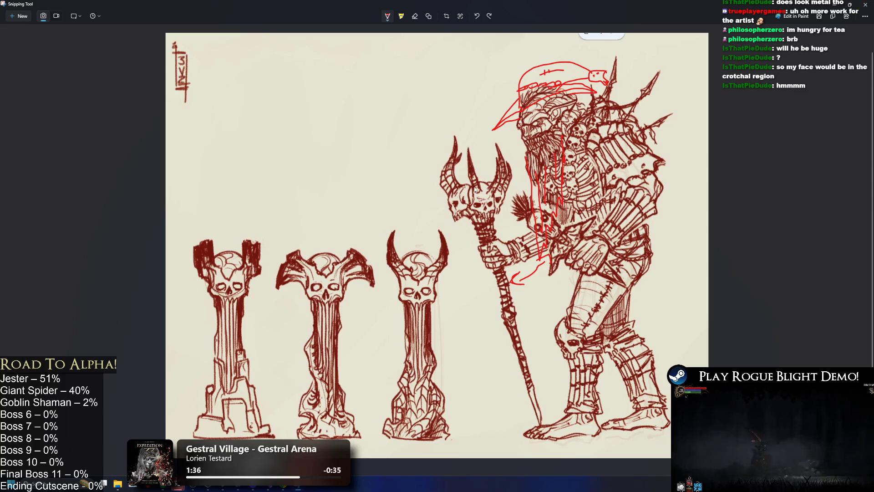
- Draw and undo a stroke near the staff's skull, then close Snipping Tool
{"action": "left_click_drag", "start_coordinate": [418, 197], "coordinate": [452, 205]}
{"action": "key", "text": "ctrl+z"}
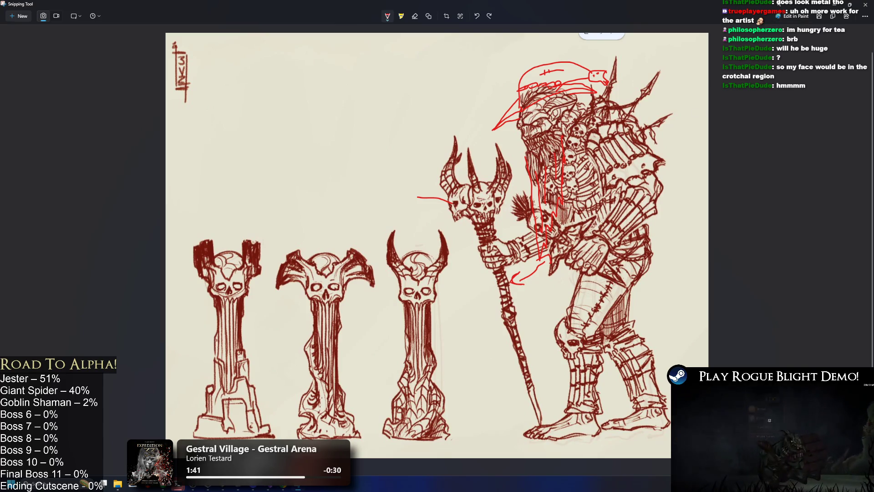
{"action": "left_click", "coordinate": [865, 5]}
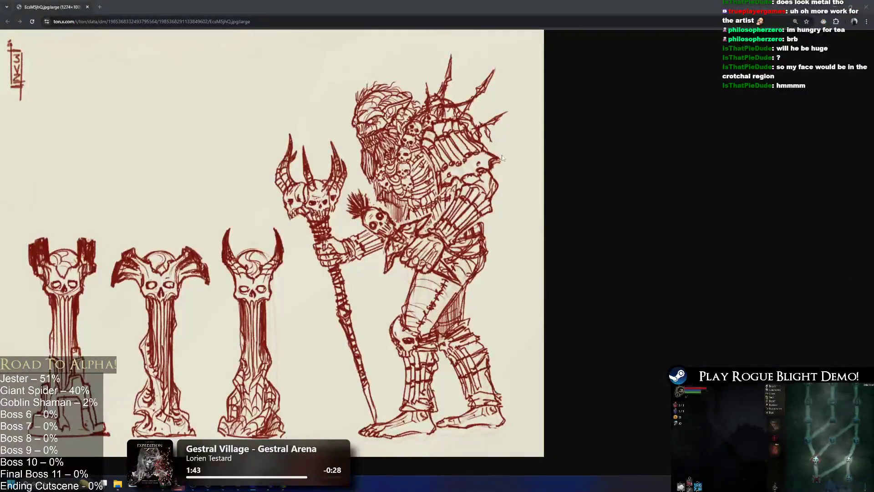
- Zoom out on the original shaman sketch in Chrome, then close the browser
{"action": "scroll", "coordinate": [249, 172], "scroll_direction": "down", "scroll_amount": 2}
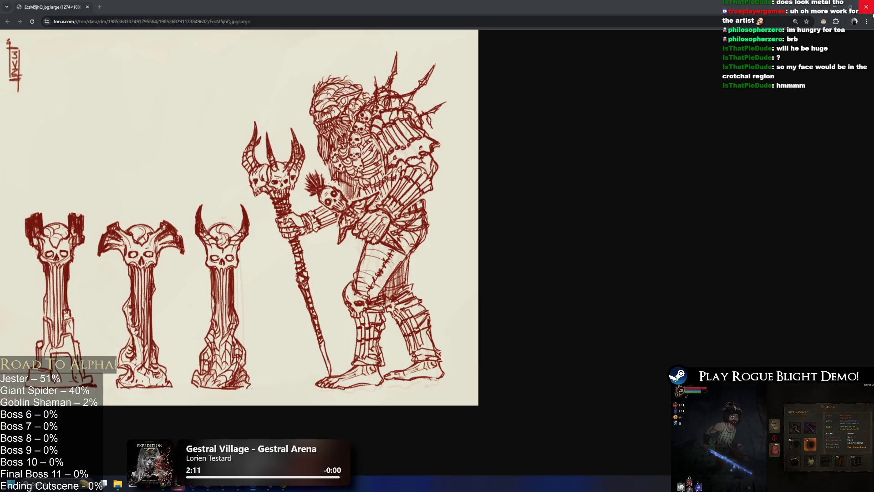
{"action": "left_click", "coordinate": [871, 13]}
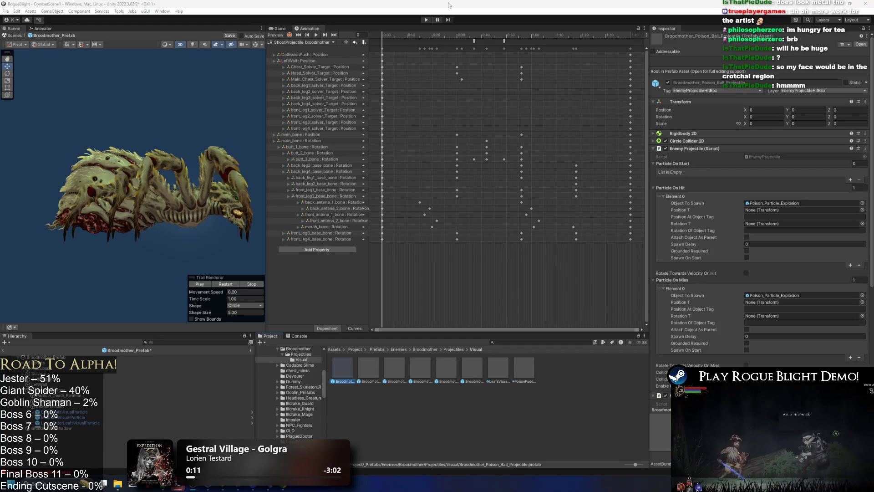
- Press Play, exit prefab mode, and confirm the Prefab Has Been Modified prompt
{"action": "left_click", "coordinate": [427, 19]}
{"action": "key", "text": "Return"}
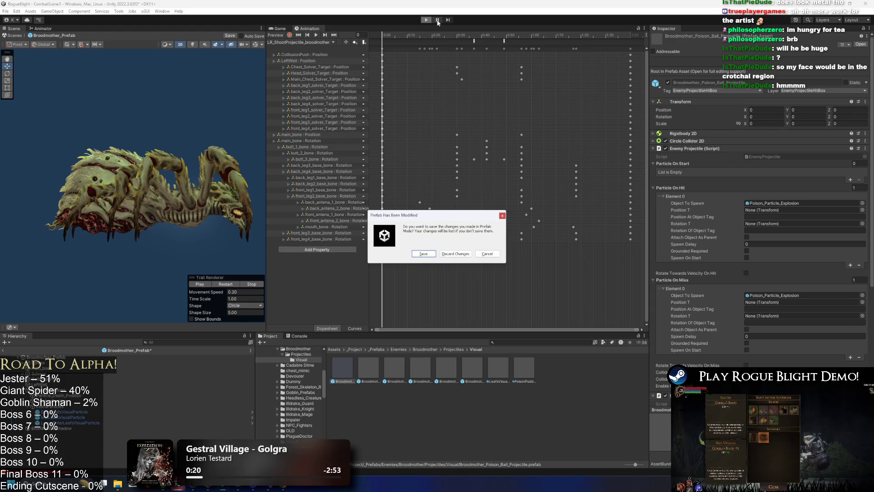
{"action": "key", "text": "Return"}
{"action": "left_click", "coordinate": [438, 20]}
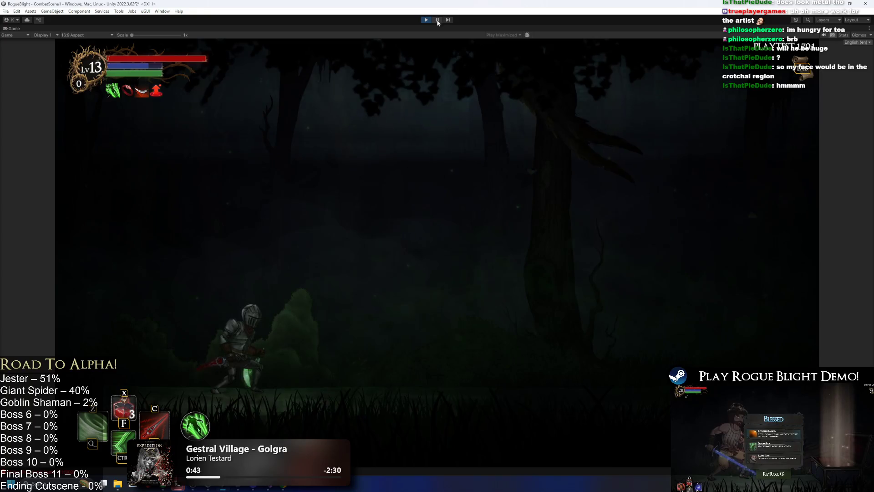
- Move the knight left and right to hit the Broodmother and dodge its orbs
{"action": "key", "text": "d"}
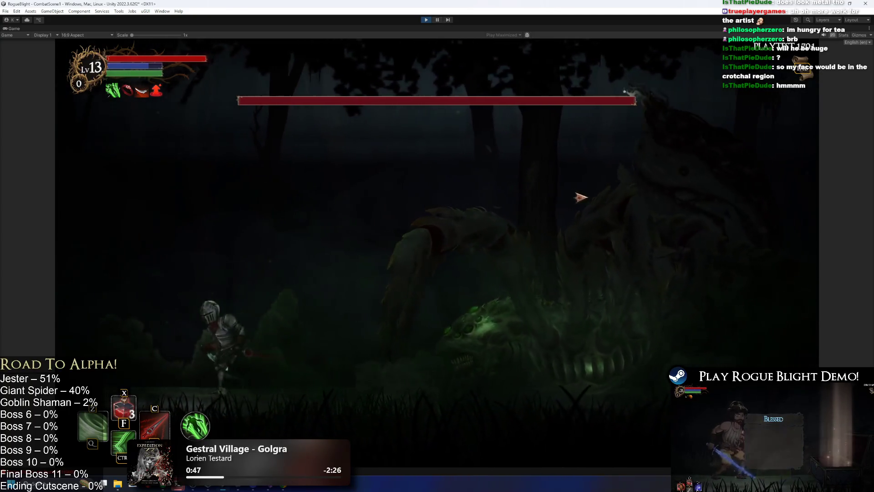
{"action": "key", "text": "a"}
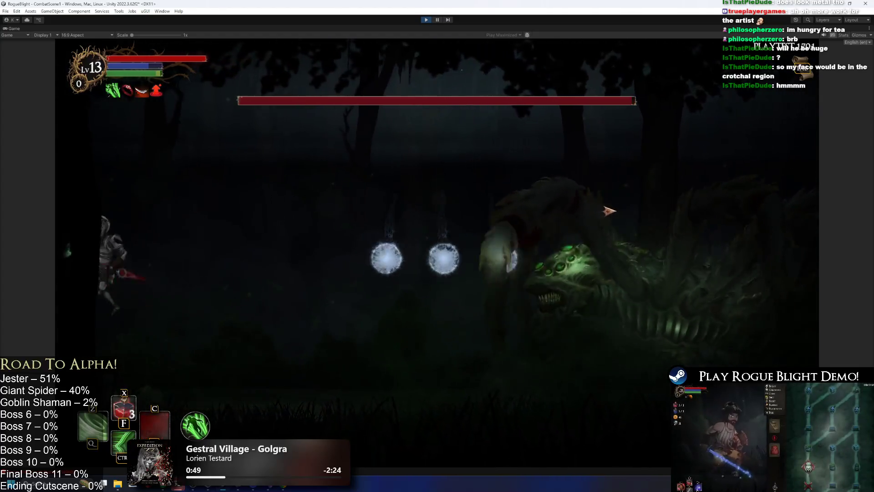
{"action": "key", "text": "d"}
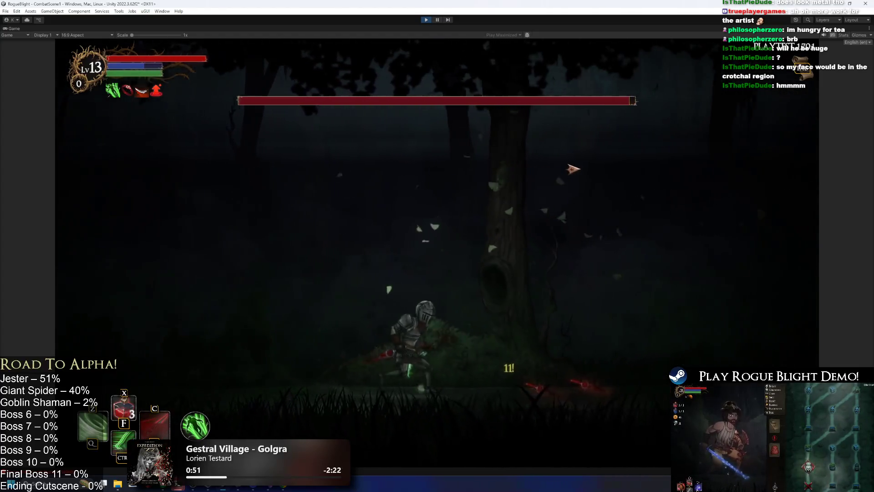
{"action": "key", "text": "d"}
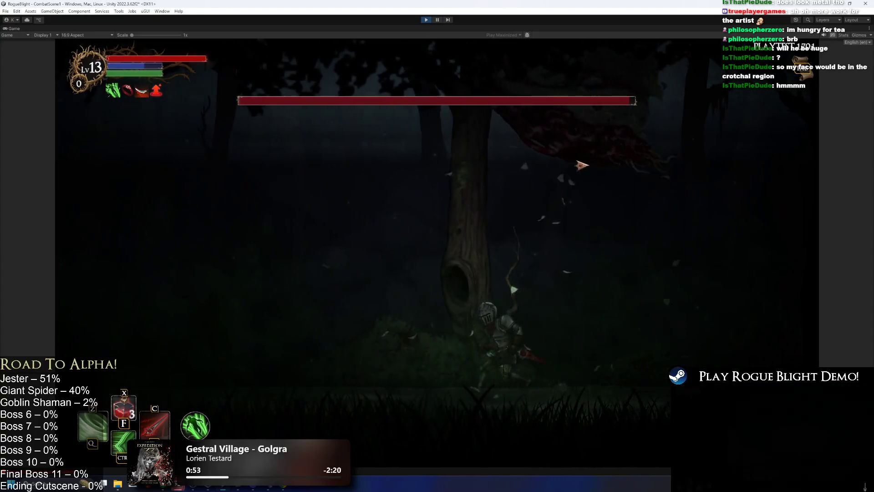
{"action": "key", "text": "a"}
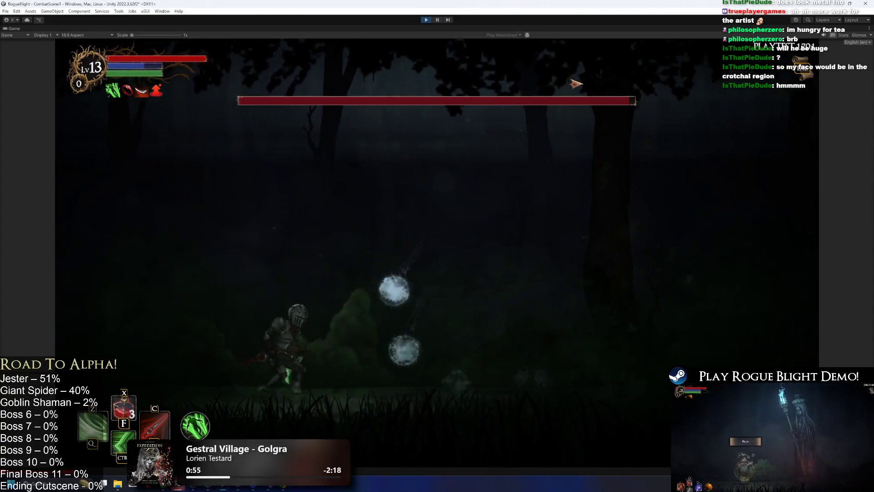
- Run at the boss, step back, exit play mode with Ctrl+P, and open the Broodmother TODO list
{"action": "key", "text": "d"}
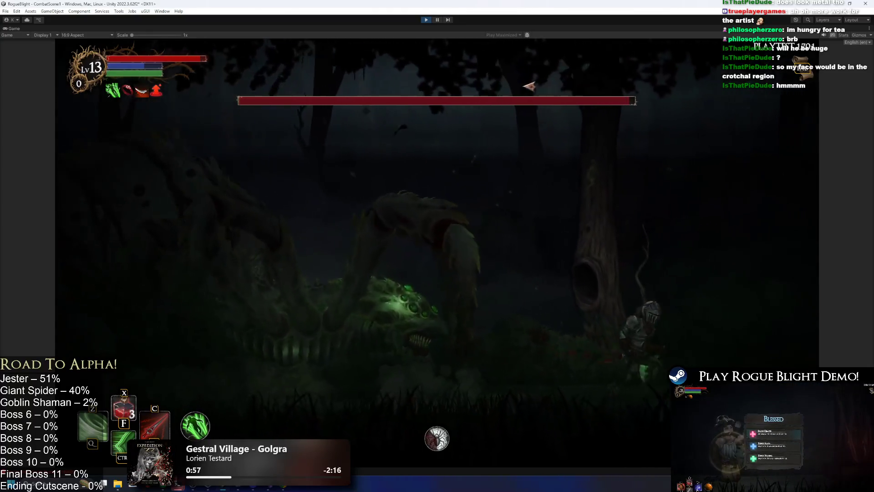
{"action": "key", "text": "a"}
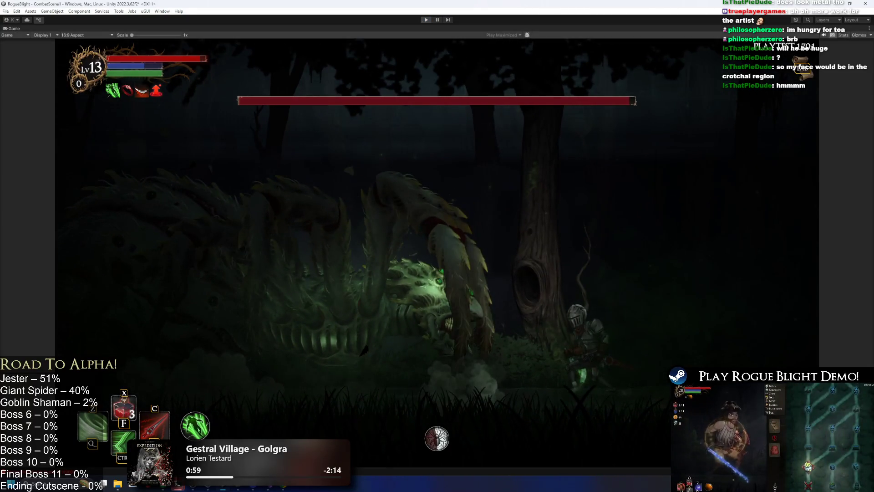
{"action": "key", "text": "ctrl+p"}
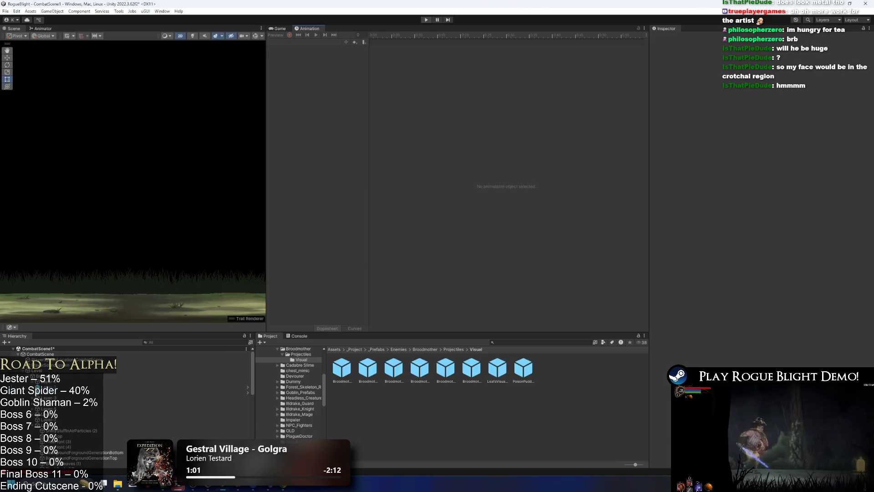
{"action": "left_click", "coordinate": [269, 486]}
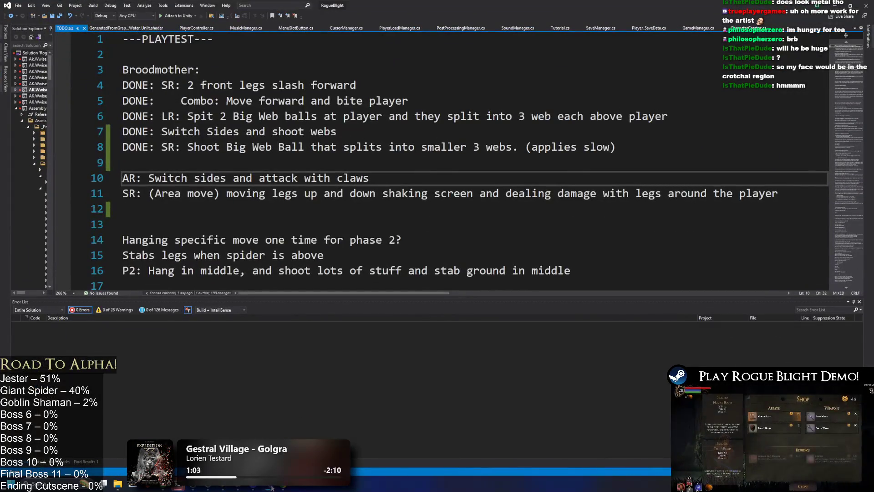
- Return to Unity and open Broodmother_Prefab for editing
{"action": "left_click", "coordinate": [273, 487]}
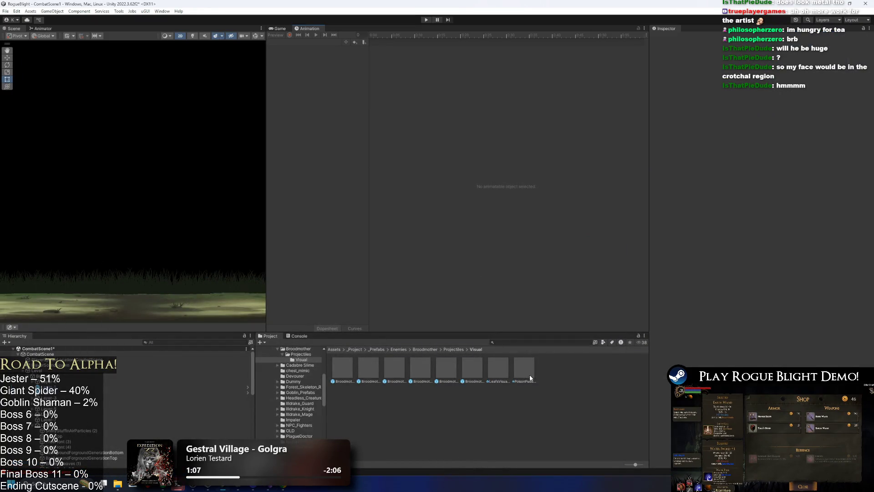
{"action": "left_click", "coordinate": [504, 367]}
{"action": "left_click", "coordinate": [515, 365]}
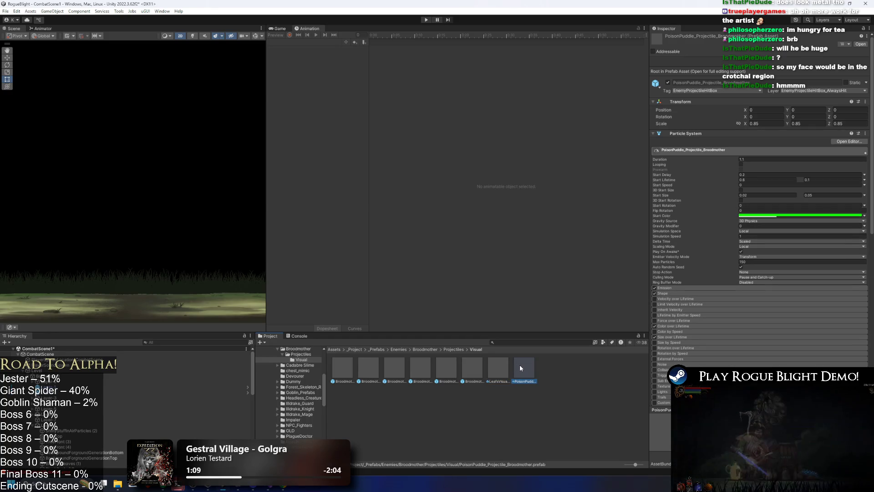
{"action": "left_click", "coordinate": [66, 356]}
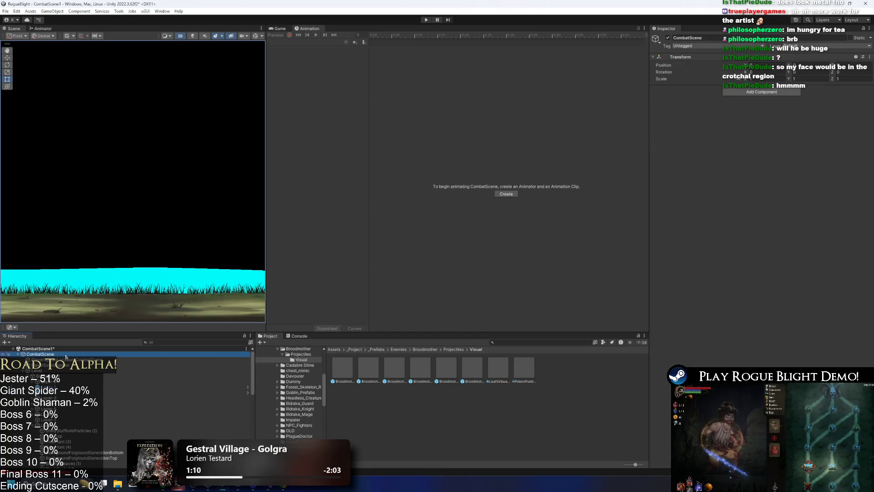
{"action": "left_click", "coordinate": [426, 349]}
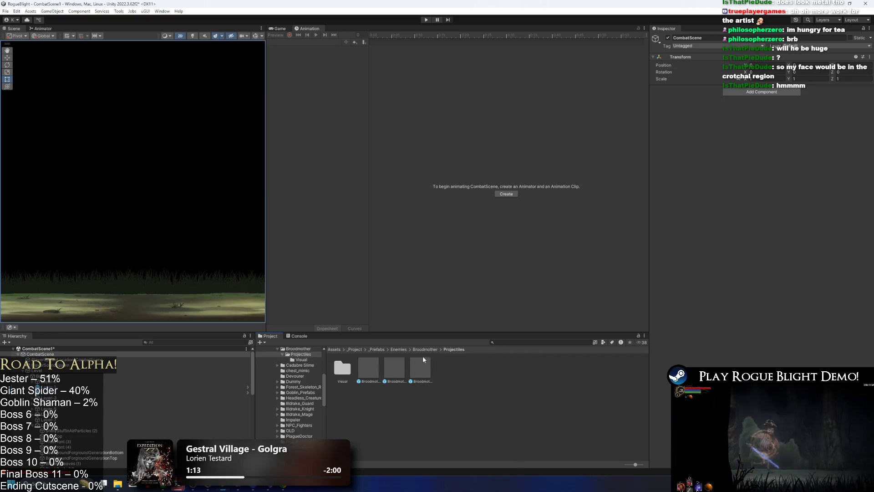
{"action": "left_click", "coordinate": [367, 371]}
{"action": "double_click", "coordinate": [367, 373]}
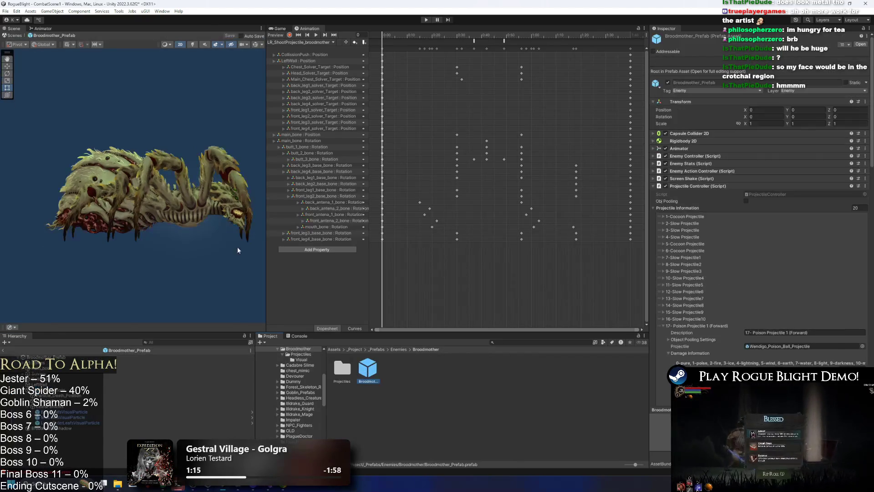
- Set entry 17 Poison Projectile 1's Projectile to Broodmother_Poison_Ball_Projectile
{"action": "left_click", "coordinate": [691, 327]}
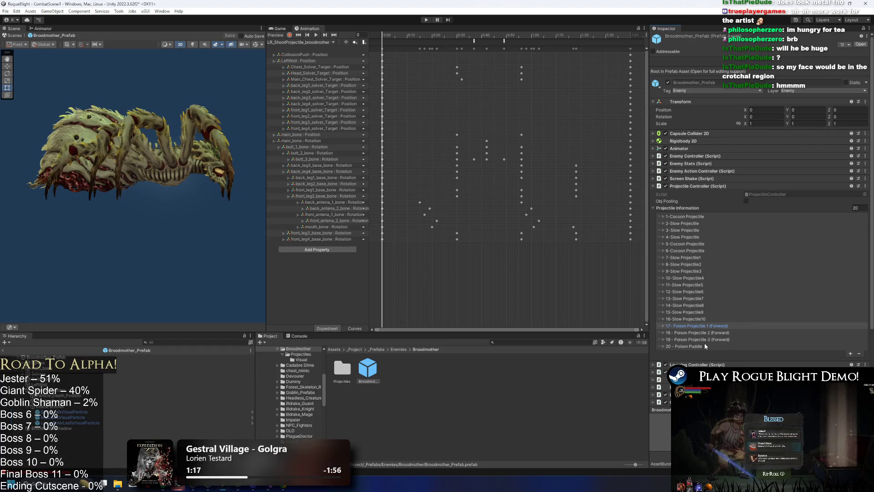
{"action": "left_click", "coordinate": [792, 324]}
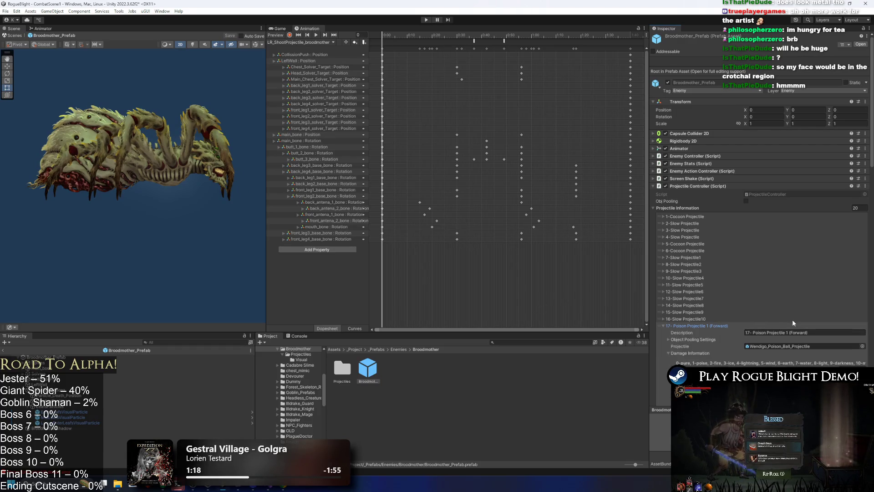
{"action": "left_click", "coordinate": [862, 346]}
{"action": "type", "text": "poi"}
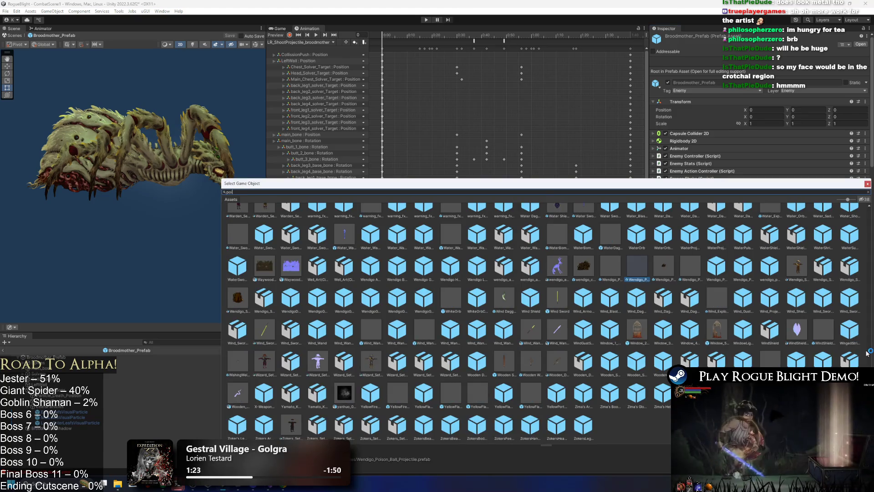
{"action": "type", "text": "son brood"}
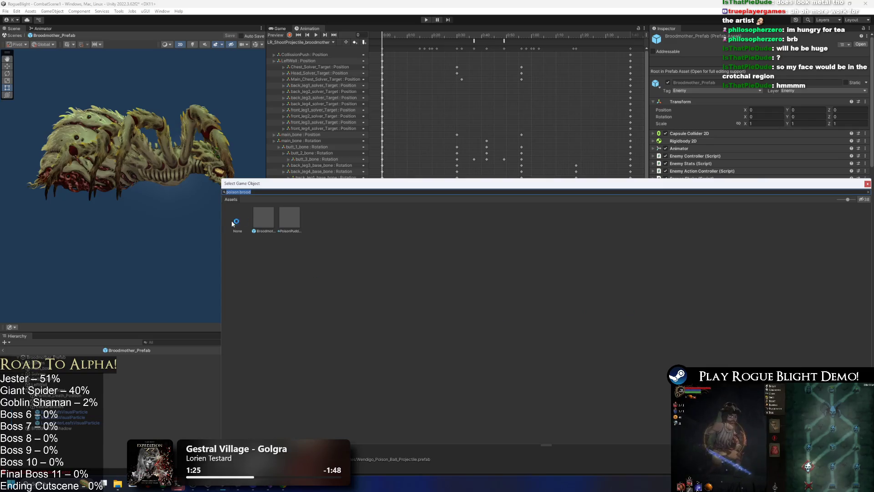
{"action": "double_click", "coordinate": [270, 217]}
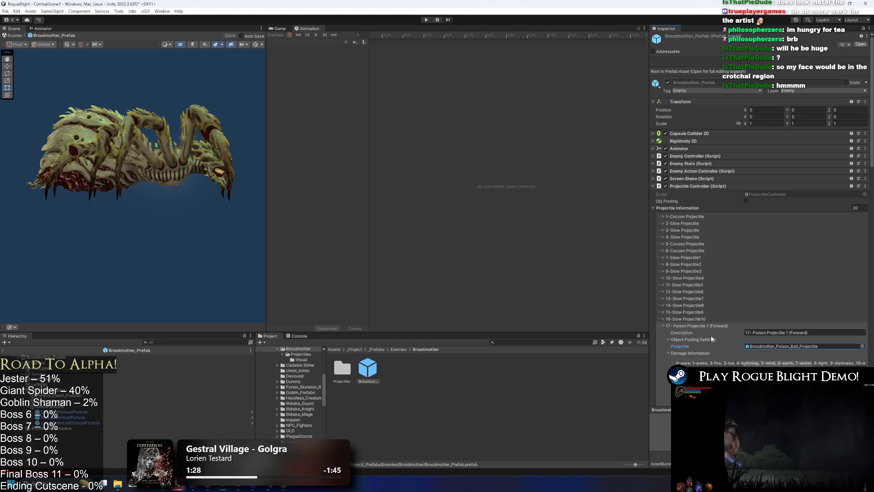
- Paste Broodmother_Poison_Ball_Projectile into entries 18 and 19 Poison Projectile 2 and 3
{"action": "left_click", "coordinate": [710, 326]}
{"action": "left_click", "coordinate": [710, 326]}
{"action": "left_click", "coordinate": [710, 333]}
{"action": "right_click", "coordinate": [747, 353]}
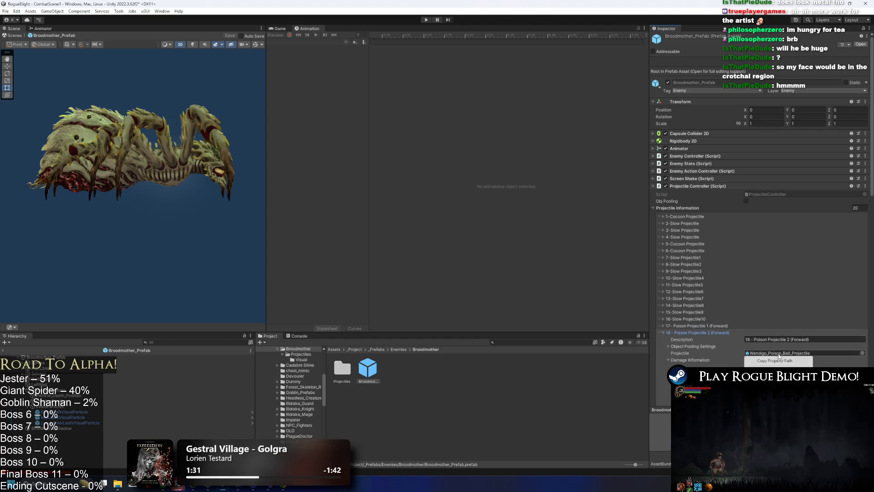
{"action": "key", "text": "Escape"}
{"action": "key", "text": "ctrl+v"}
{"action": "left_click", "coordinate": [700, 333]}
{"action": "left_click", "coordinate": [700, 340]}
{"action": "right_click", "coordinate": [775, 361]}
{"action": "key", "text": "Escape"}
{"action": "key", "text": "ctrl+v"}
- Make PoisonPuddle_Projectile_Broodmother the entry 20 Poison Puddle projectile and save the prefab
{"action": "left_click", "coordinate": [696, 339]}
{"action": "left_click", "coordinate": [696, 346]}
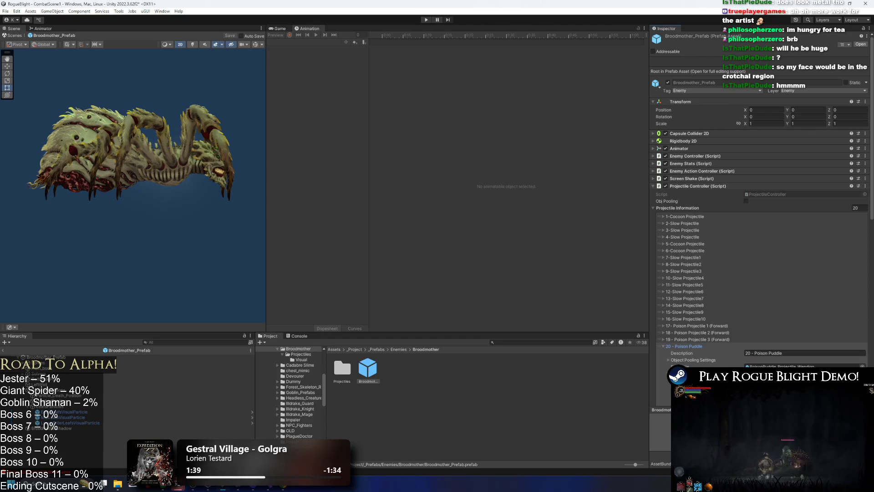
{"action": "key", "text": "ctrl+v"}
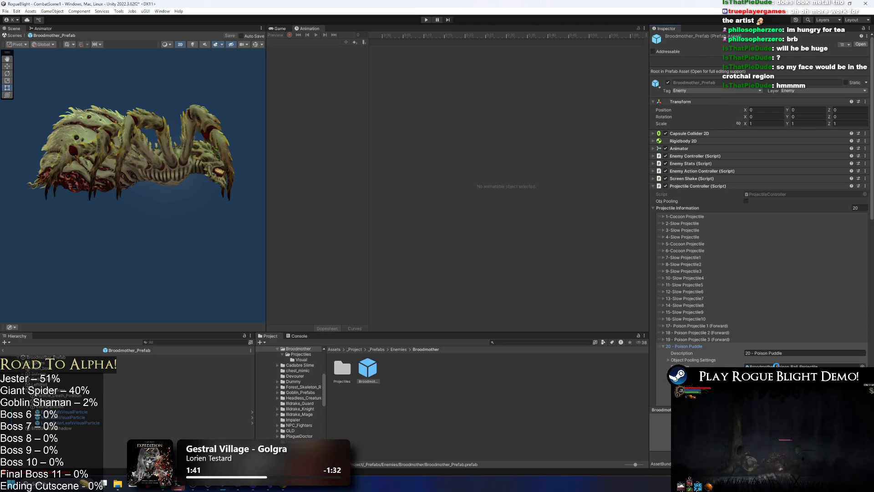
{"action": "left_click", "coordinate": [300, 359]}
{"action": "left_click_drag", "start_coordinate": [516, 366], "coordinate": [775, 366]}
{"action": "left_click", "coordinate": [689, 345]}
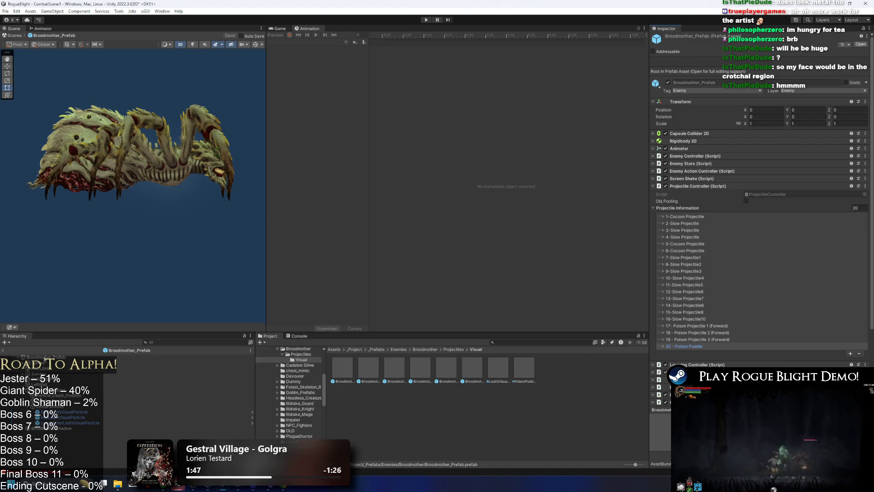
{"action": "key", "text": "ctrl+s"}
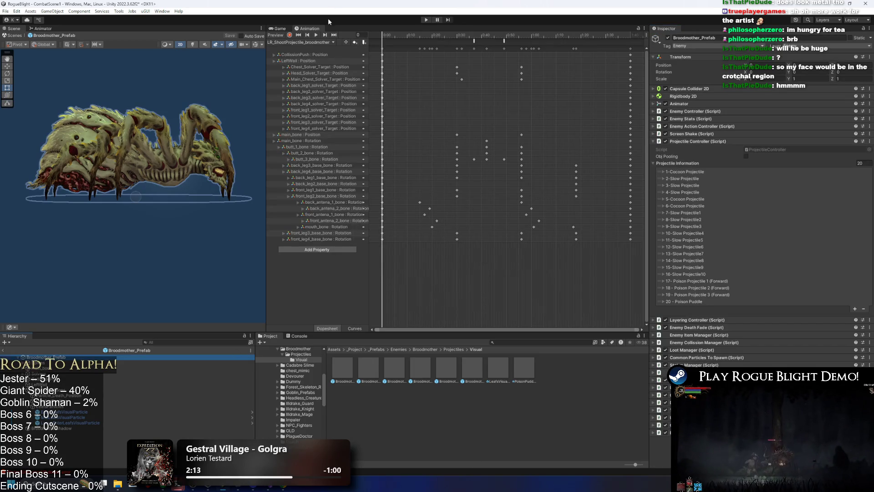
- Preview the up_broodmother clip from frame 0, then choose Create New Clip from the clip list
{"action": "left_click", "coordinate": [308, 42]}
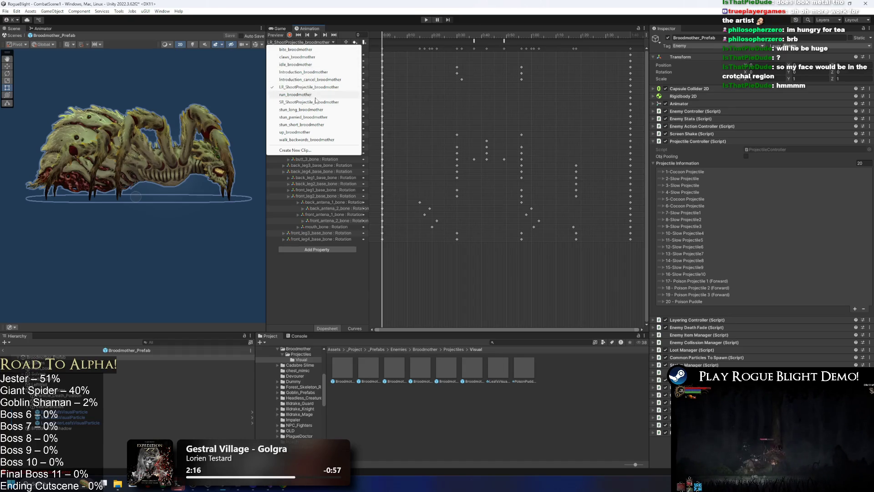
{"action": "left_click", "coordinate": [314, 132]}
{"action": "left_click", "coordinate": [413, 35]}
{"action": "mouse_move", "coordinate": [419, 26]}
{"action": "left_mouse_down"}
{"action": "mouse_move", "coordinate": [442, 26]}
{"action": "mouse_move", "coordinate": [373, 35]}
{"action": "left_mouse_up"}
{"action": "left_click", "coordinate": [316, 36]}
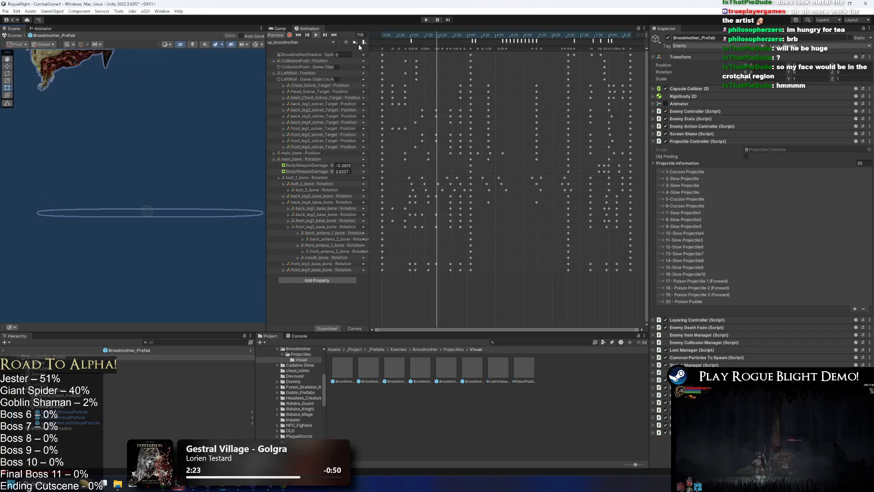
{"action": "left_click", "coordinate": [311, 42]}
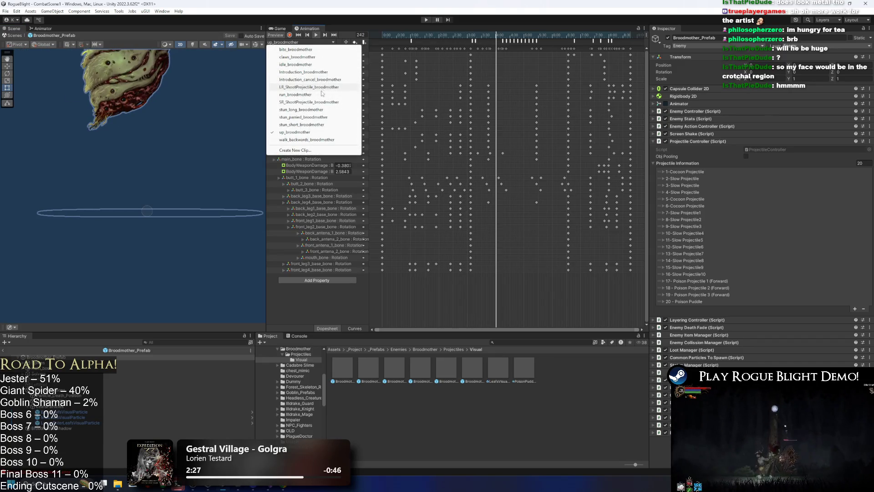
{"action": "left_click", "coordinate": [296, 150]}
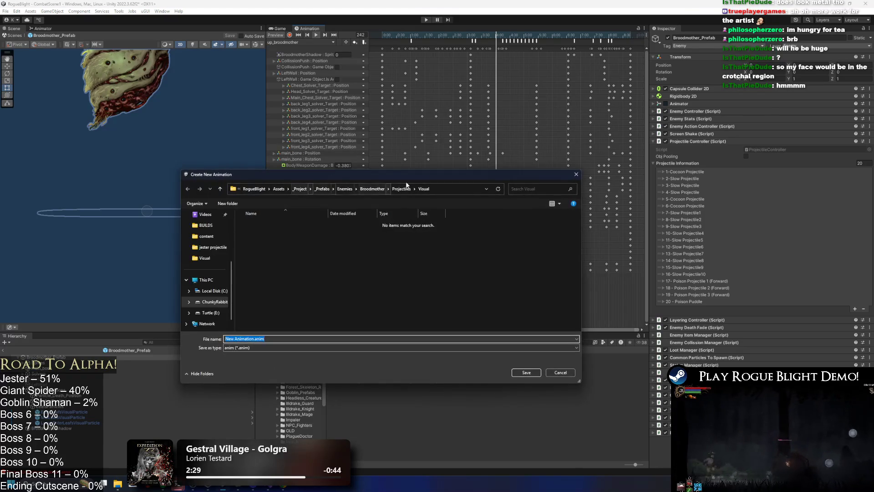
- Browse the save dialog to Assets/_Project/_Animations/_Enemy/Broodmother
{"action": "left_click", "coordinate": [372, 189]}
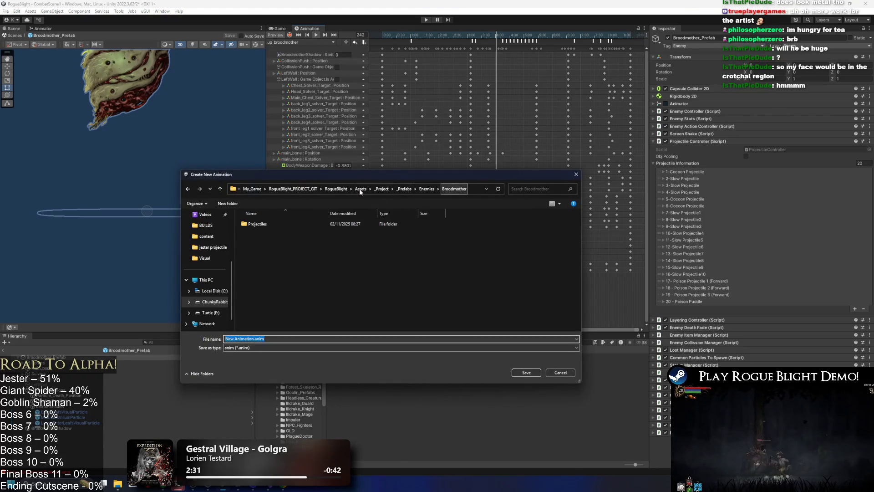
{"action": "double_click", "coordinate": [306, 223]}
{"action": "double_click", "coordinate": [293, 224]}
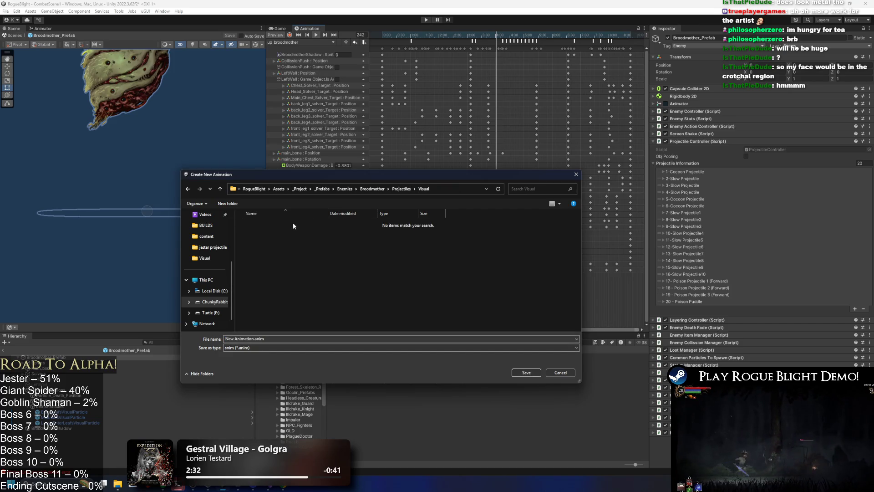
{"action": "left_click", "coordinate": [373, 188]}
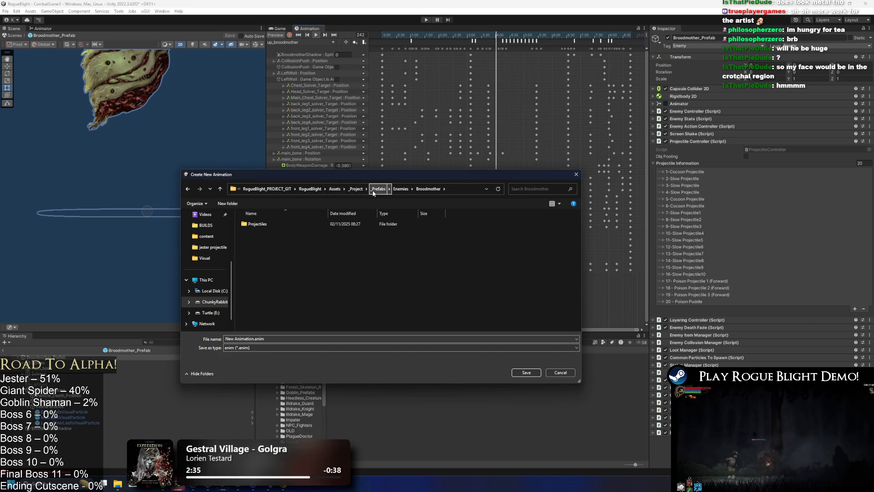
{"action": "left_click", "coordinate": [377, 189]}
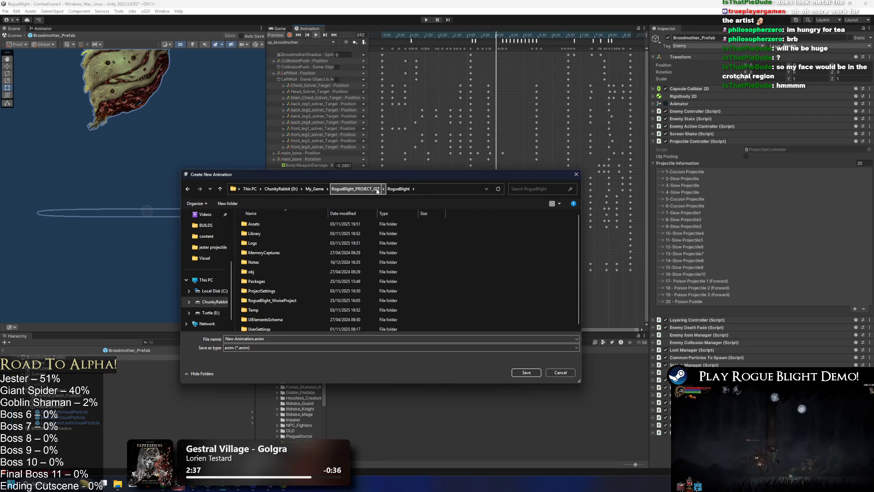
{"action": "double_click", "coordinate": [264, 223]}
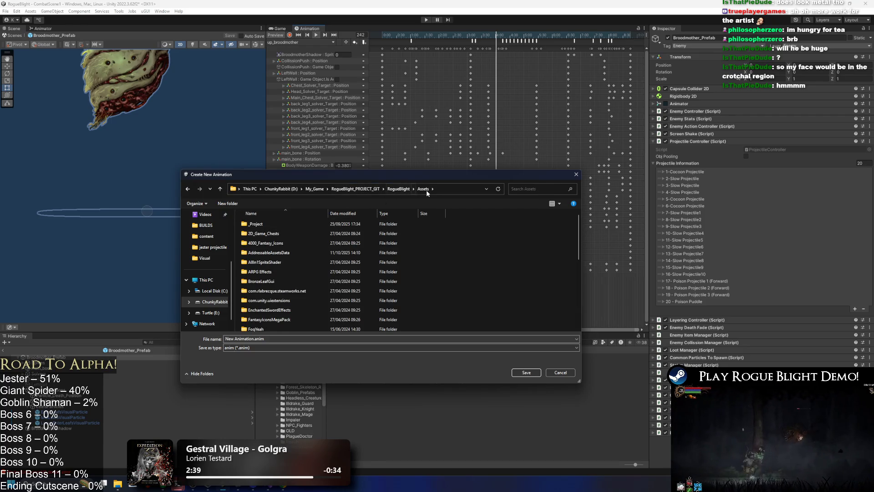
{"action": "double_click", "coordinate": [255, 225]}
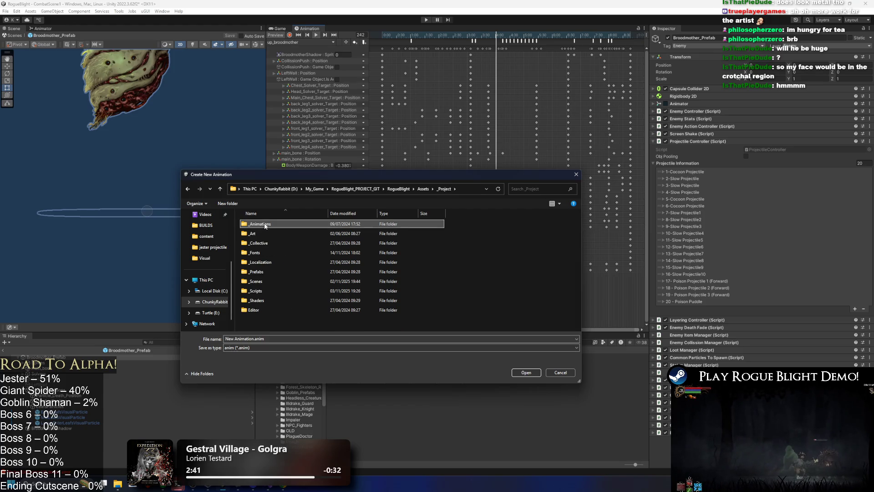
{"action": "left_click", "coordinate": [275, 225]}
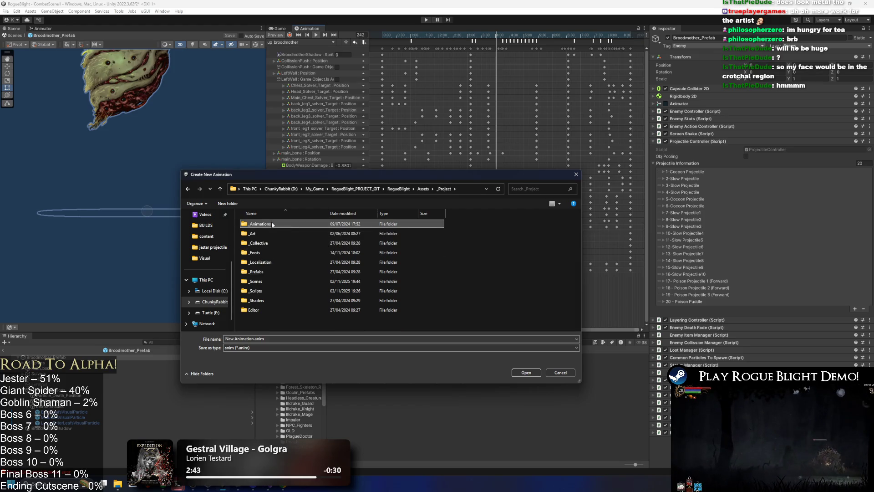
{"action": "key", "text": "Escape"}
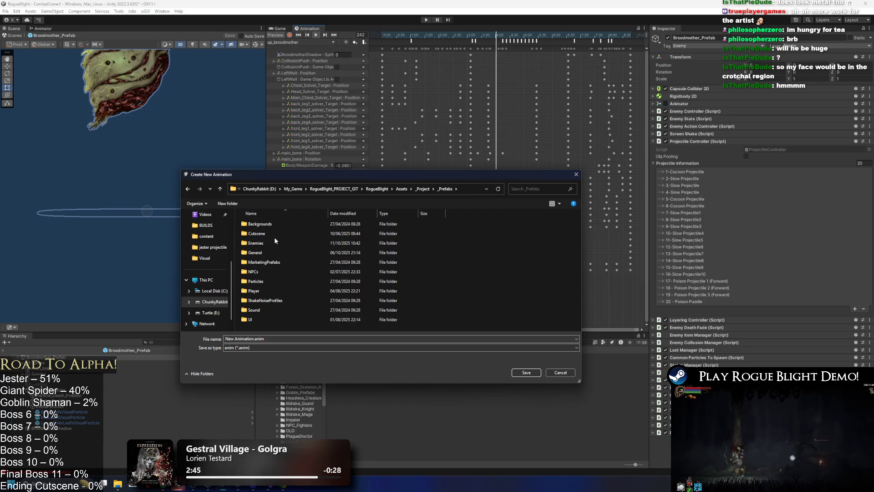
{"action": "double_click", "coordinate": [269, 224]}
{"action": "double_click", "coordinate": [275, 243]}
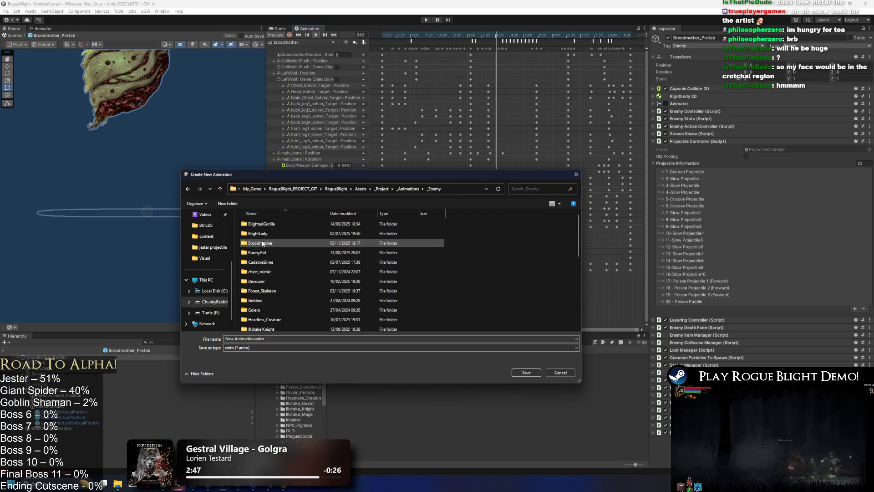
{"action": "double_click", "coordinate": [276, 243]}
- Save the new clip there as SR_spitpoison_broodmother.anim
{"action": "left_click", "coordinate": [280, 262]}
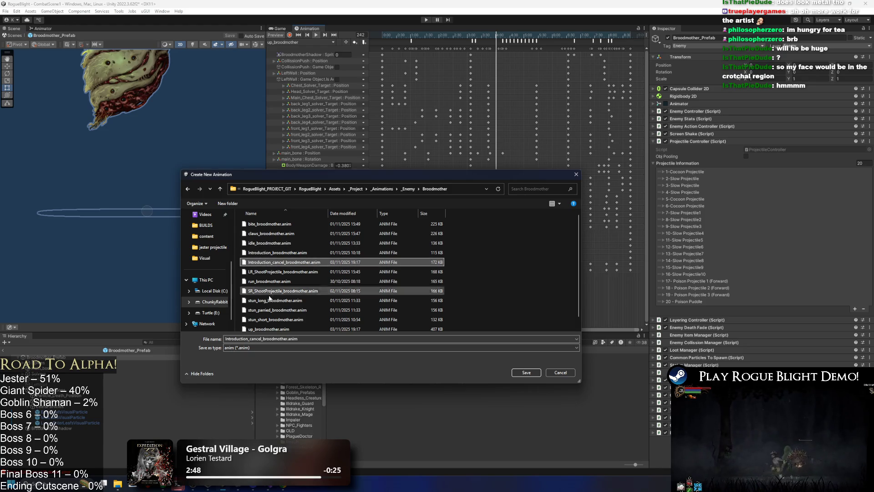
{"action": "left_click", "coordinate": [259, 338]}
{"action": "left_click_drag", "start_coordinate": [263, 338], "coordinate": [226, 337]}
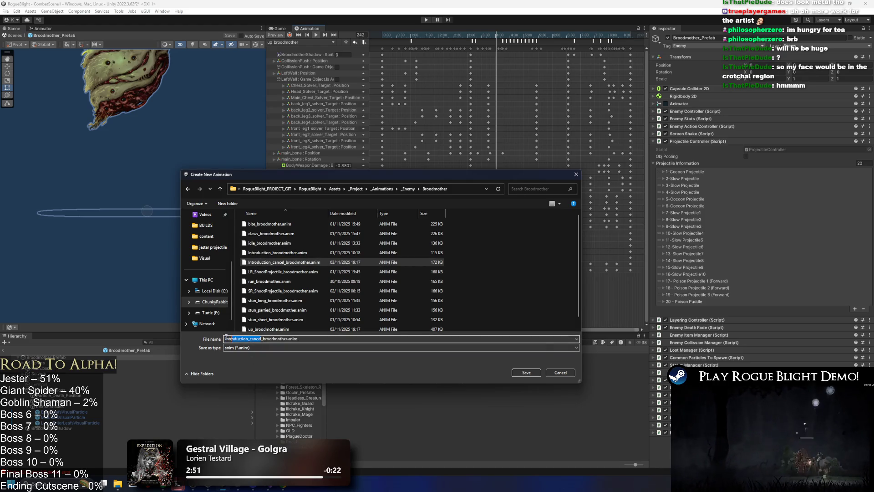
{"action": "type", "text": "spi"}
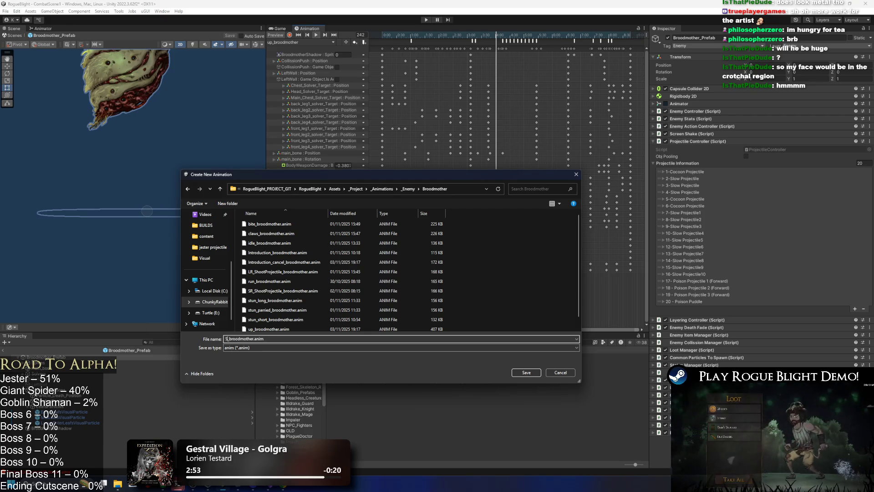
{"action": "type", "text": "tOP"}
{"action": "type", "text": "poison"}
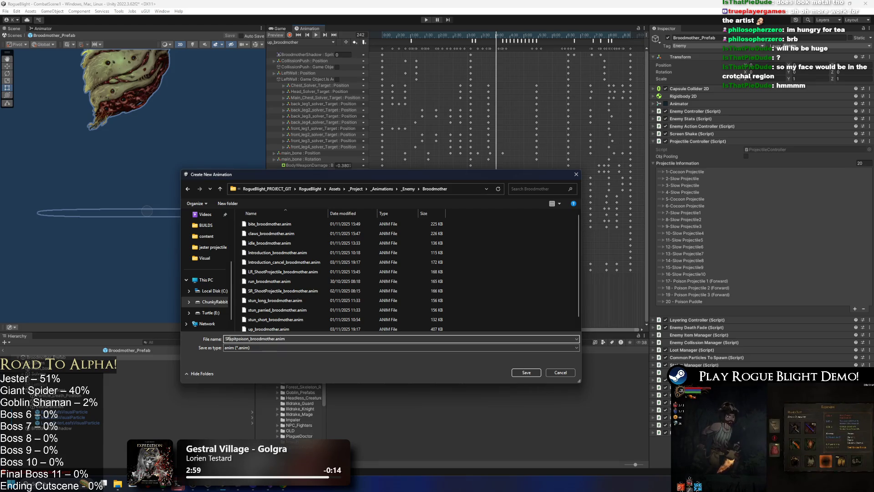
{"action": "type", "text": "_"}
{"action": "key", "text": "Return"}
{"action": "left_click", "coordinate": [314, 42]}
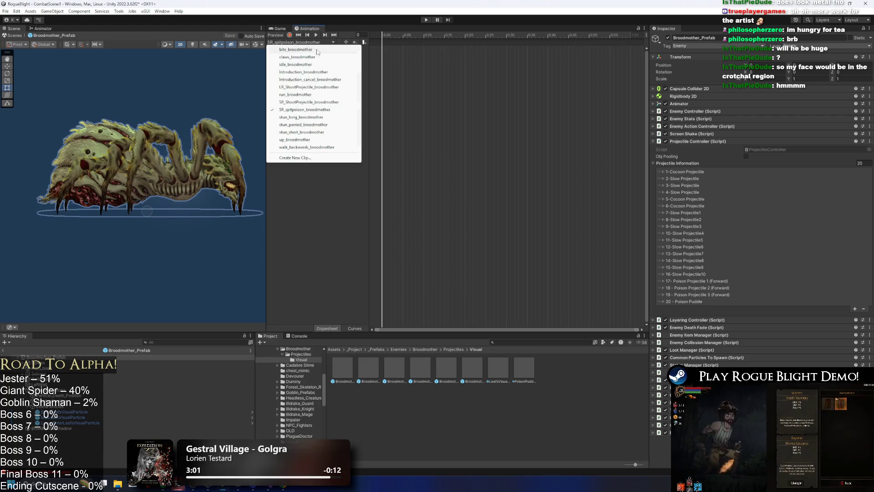
- Load the SR_spitpoison_broodmother clip and set the playhead to frame 30
{"action": "left_click", "coordinate": [300, 64]}
{"action": "left_click", "coordinate": [314, 42]}
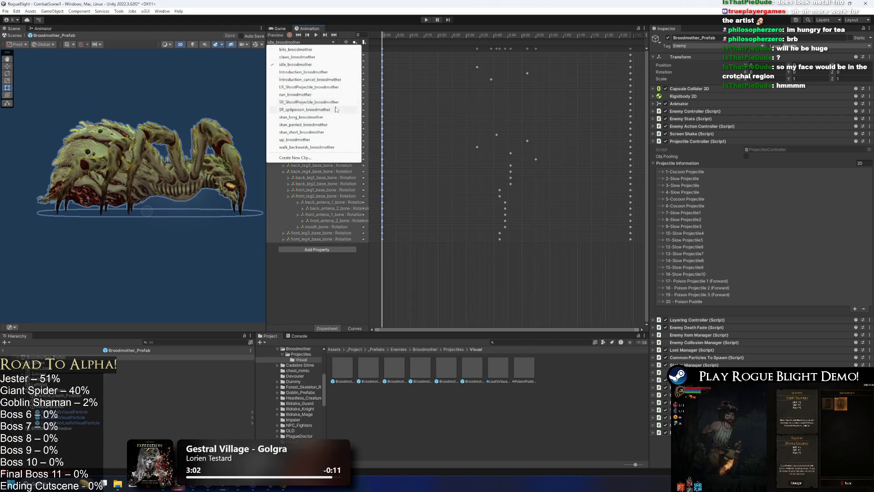
{"action": "left_click", "coordinate": [308, 110]}
{"action": "left_click_drag", "start_coordinate": [482, 35], "coordinate": [631, 42]}
{"action": "left_click", "coordinate": [506, 36]}
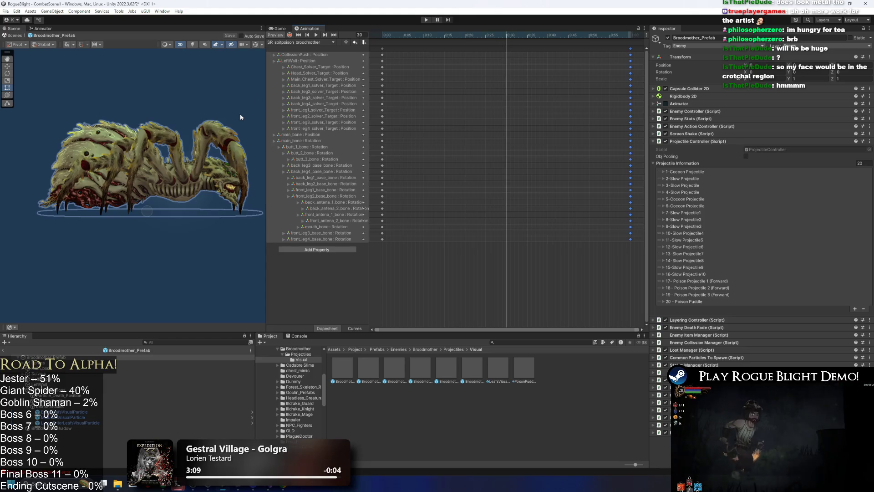
- Inspect the spider's leg, mandible, mouth and main body bones at frame 30
{"action": "left_click", "coordinate": [136, 164]}
{"action": "scroll", "coordinate": [143, 186], "scroll_direction": "up", "scroll_amount": 2}
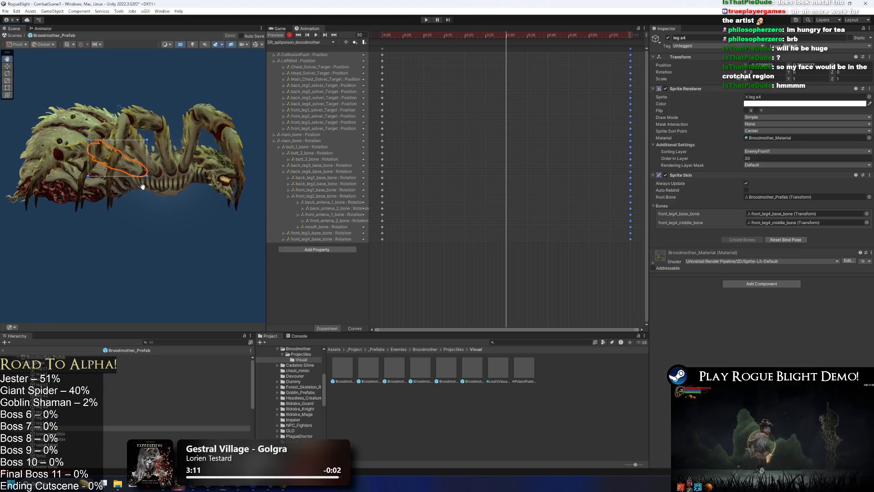
{"action": "scroll", "coordinate": [142, 186], "scroll_direction": "up", "scroll_amount": 2}
{"action": "left_click", "coordinate": [194, 173]}
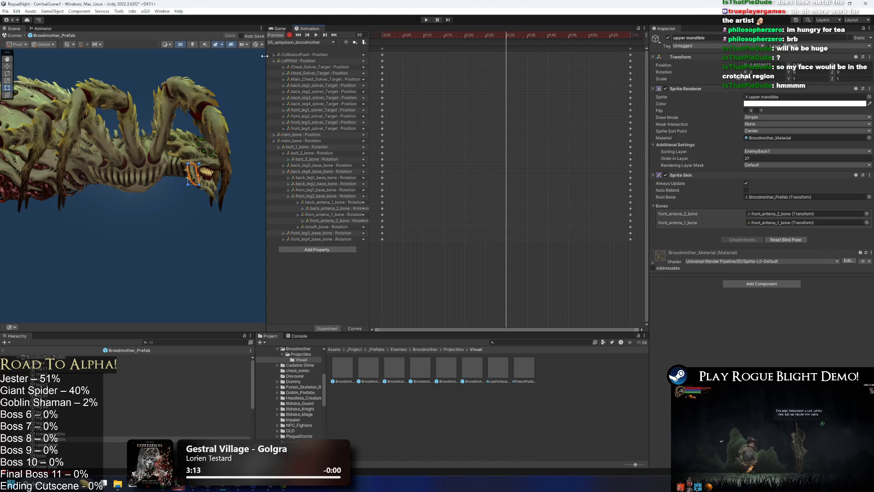
{"action": "scroll", "coordinate": [181, 176], "scroll_direction": "up", "scroll_amount": 4}
{"action": "scroll", "coordinate": [181, 176], "scroll_direction": "down", "scroll_amount": 1}
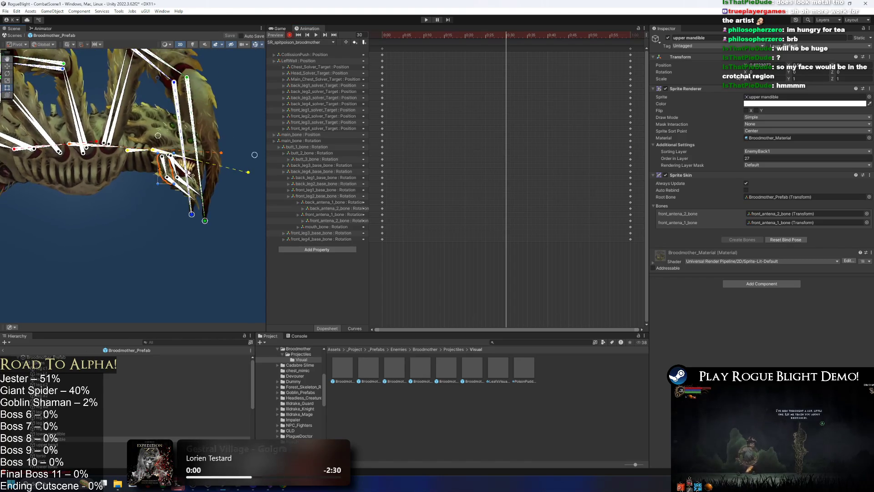
{"action": "left_click", "coordinate": [177, 179]}
{"action": "left_click_drag", "start_coordinate": [145, 179], "coordinate": [173, 162]}
{"action": "left_click", "coordinate": [28, 129]}
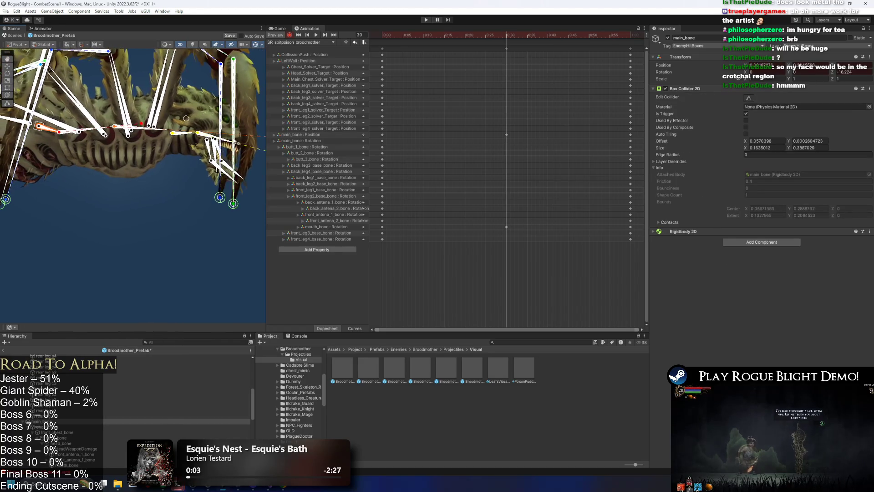
{"action": "left_click_drag", "start_coordinate": [268, 141], "coordinate": [106, 135]}
{"action": "left_click_drag", "start_coordinate": [165, 129], "coordinate": [188, 150]}
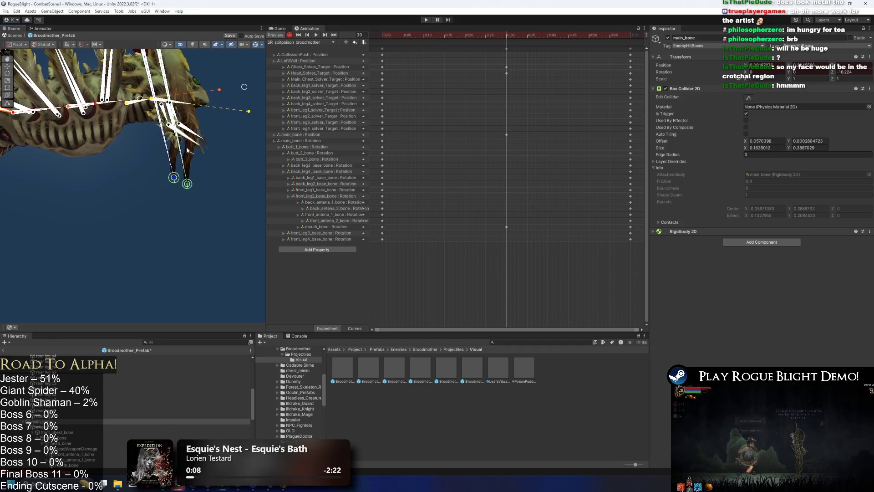
- Swing the two front leg IK targets left and rotate front_leg1_base_bone up-left
{"action": "mouse_move", "coordinate": [187, 184]}
{"action": "left_mouse_down"}
{"action": "mouse_move", "coordinate": [111, 170]}
{"action": "mouse_move", "coordinate": [105, 182]}
{"action": "left_mouse_up"}
{"action": "mouse_move", "coordinate": [174, 178]}
{"action": "left_mouse_down"}
{"action": "mouse_move", "coordinate": [112, 183]}
{"action": "mouse_move", "coordinate": [124, 180]}
{"action": "left_mouse_up"}
{"action": "scroll", "coordinate": [94, 203], "scroll_direction": "down", "scroll_amount": 3}
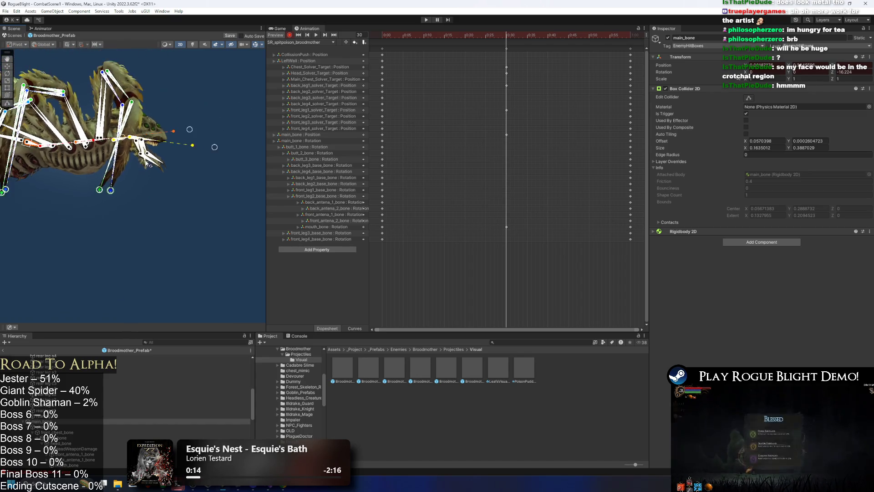
{"action": "left_click_drag", "start_coordinate": [110, 116], "coordinate": [143, 118]}
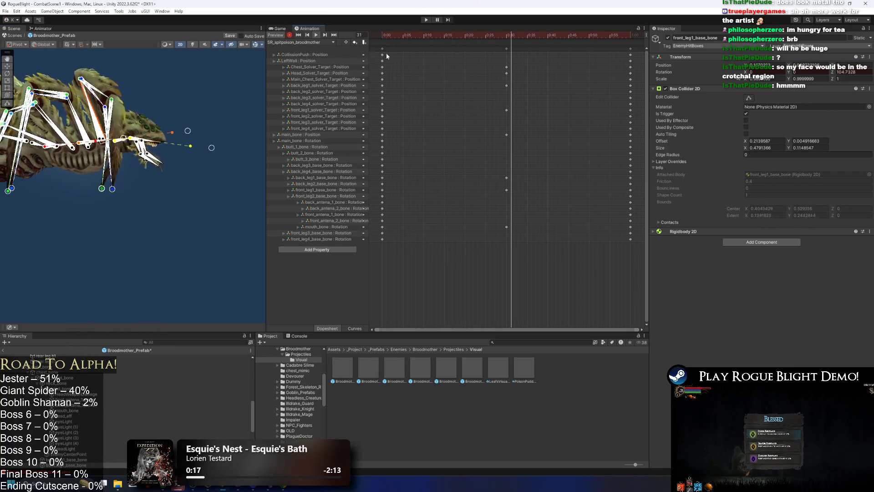
- Paste the 0:30 pose keys at frame 45, respace the key columns (last at 1:52), and preview
{"action": "left_click_drag", "start_coordinate": [507, 48], "coordinate": [453, 48]}
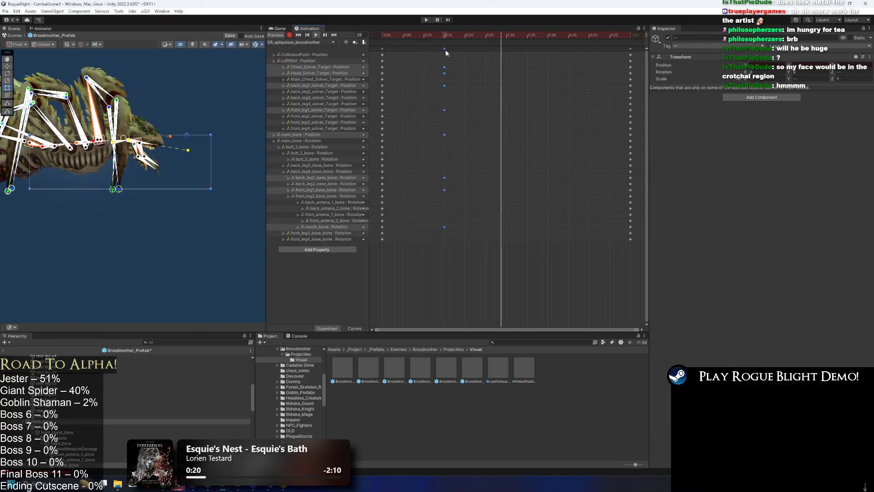
{"action": "left_click", "coordinate": [570, 36]}
{"action": "key", "text": "ctrl+v"}
{"action": "scroll", "coordinate": [611, 70], "scroll_direction": "down", "scroll_amount": 5}
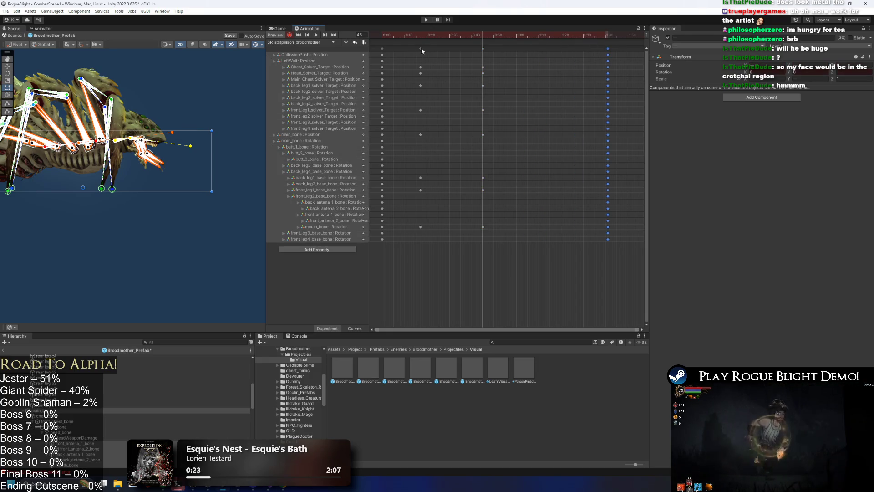
{"action": "left_click", "coordinate": [421, 47], "text": "shift"}
{"action": "left_click_drag", "start_coordinate": [421, 48], "coordinate": [530, 50]}
{"action": "left_click", "coordinate": [610, 47]}
{"action": "scroll", "coordinate": [597, 57], "scroll_direction": "down", "scroll_amount": 3}
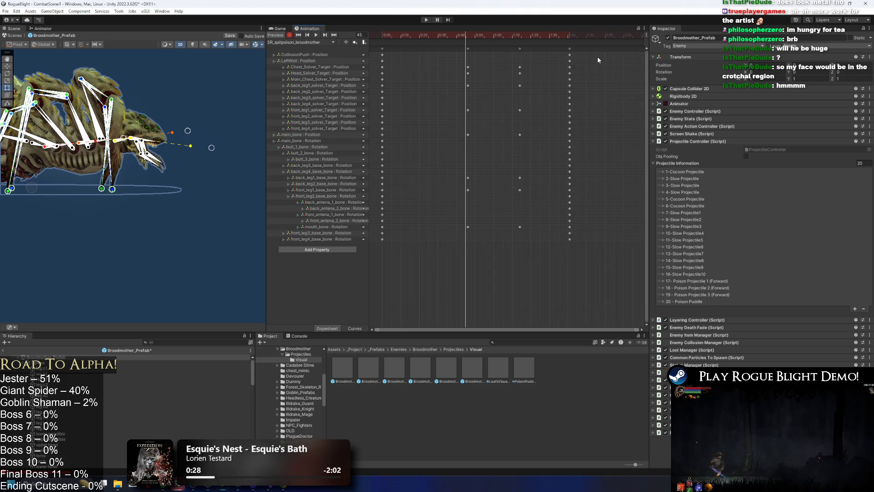
{"action": "left_click_drag", "start_coordinate": [541, 49], "coordinate": [558, 50]}
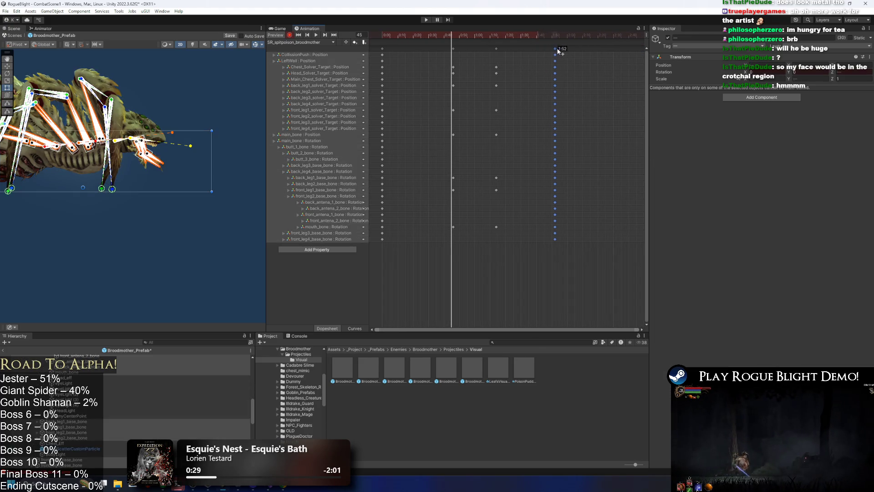
{"action": "left_click_drag", "start_coordinate": [445, 53], "coordinate": [507, 48]}
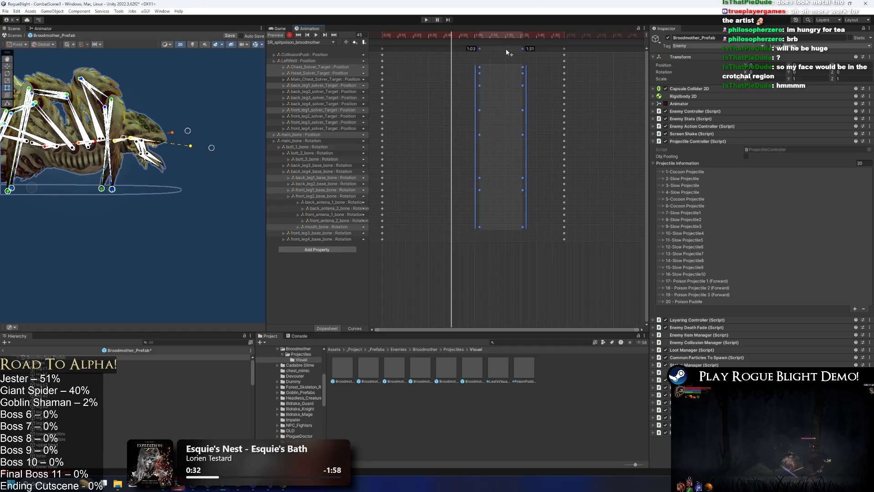
{"action": "mouse_move", "coordinate": [450, 36]}
{"action": "left_mouse_down"}
{"action": "mouse_move", "coordinate": [434, 37]}
{"action": "mouse_move", "coordinate": [509, 37]}
{"action": "left_mouse_up"}
{"action": "left_click", "coordinate": [578, 68]}
{"action": "key", "text": "space"}
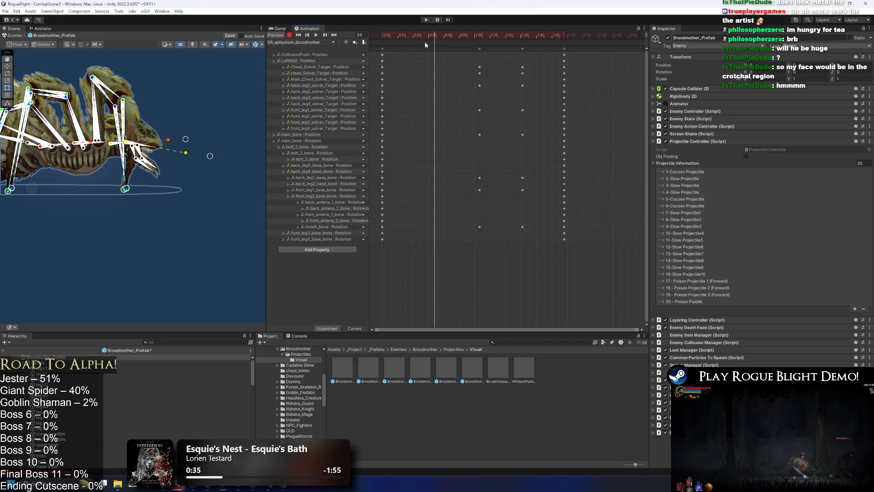
- At frame 44, key main_bone shifted left and mouth_bone slightly turned, then replay the clip
{"action": "left_click", "coordinate": [449, 37]}
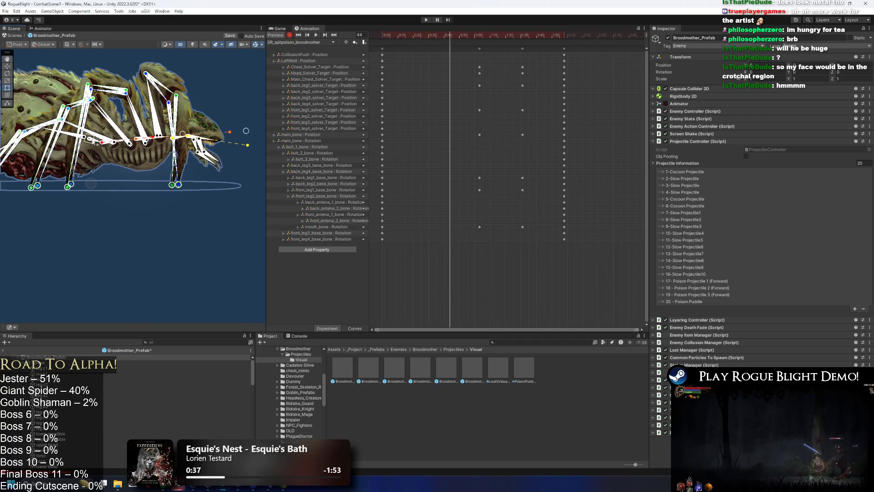
{"action": "left_click", "coordinate": [94, 141]}
{"action": "left_click_drag", "start_coordinate": [246, 131], "coordinate": [231, 129]}
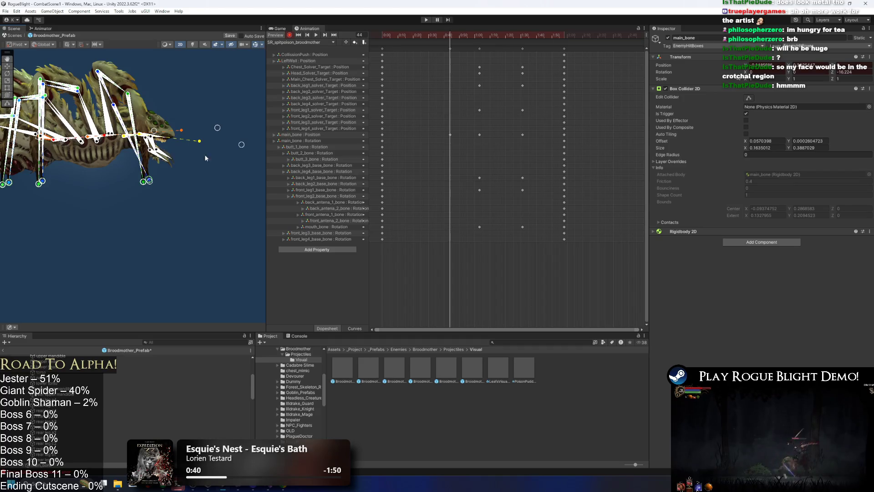
{"action": "scroll", "coordinate": [152, 145], "scroll_direction": "up", "scroll_amount": 5}
{"action": "left_click", "coordinate": [168, 145]}
{"action": "left_click_drag", "start_coordinate": [168, 145], "coordinate": [166, 146]}
{"action": "left_click_drag", "start_coordinate": [453, 33], "coordinate": [386, 40]}
{"action": "key", "text": "space"}
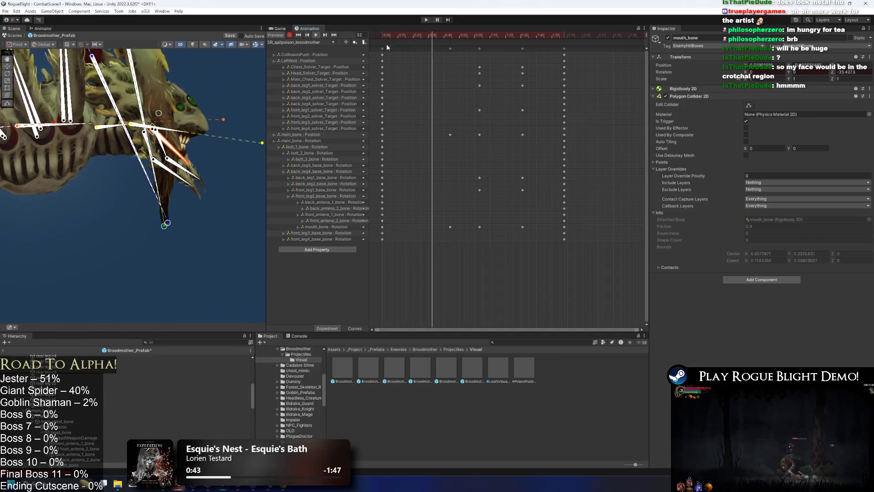
{"action": "left_click", "coordinate": [201, 236]}
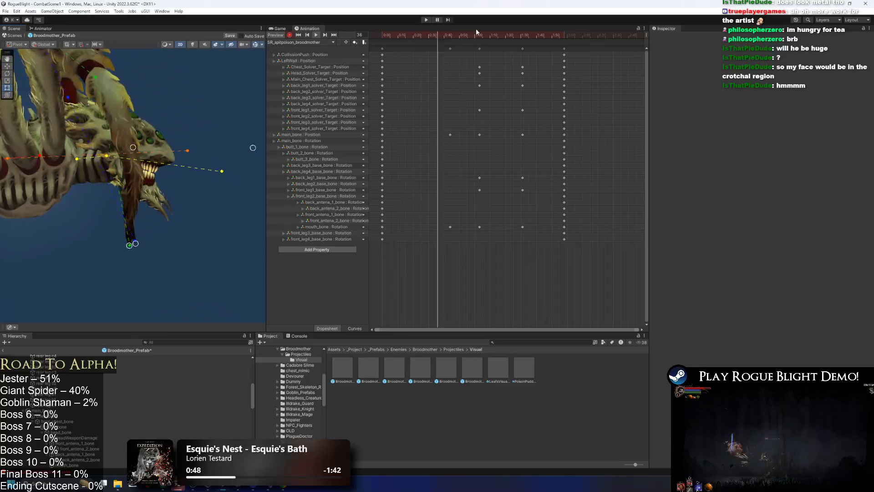
- Add an animation event at frame 68 that calls SpawnProjectile(int)
{"action": "left_click", "coordinate": [486, 35]}
{"action": "double_click", "coordinate": [485, 42]}
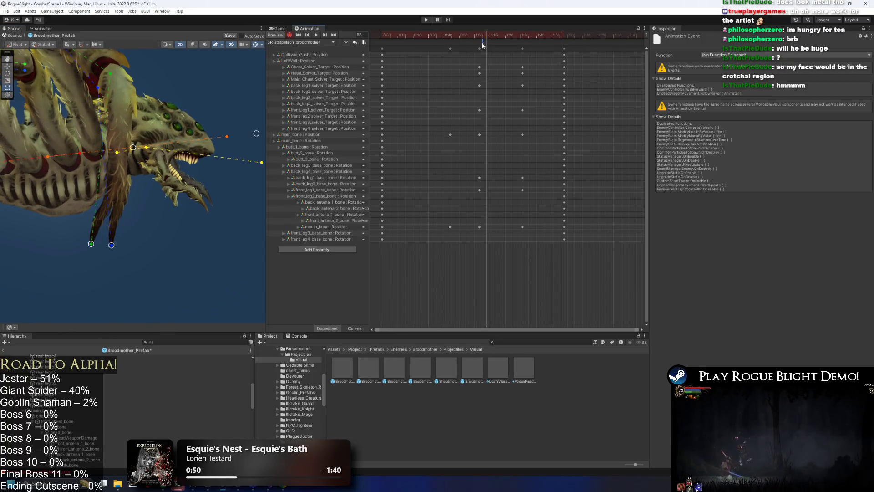
{"action": "left_click", "coordinate": [729, 55]}
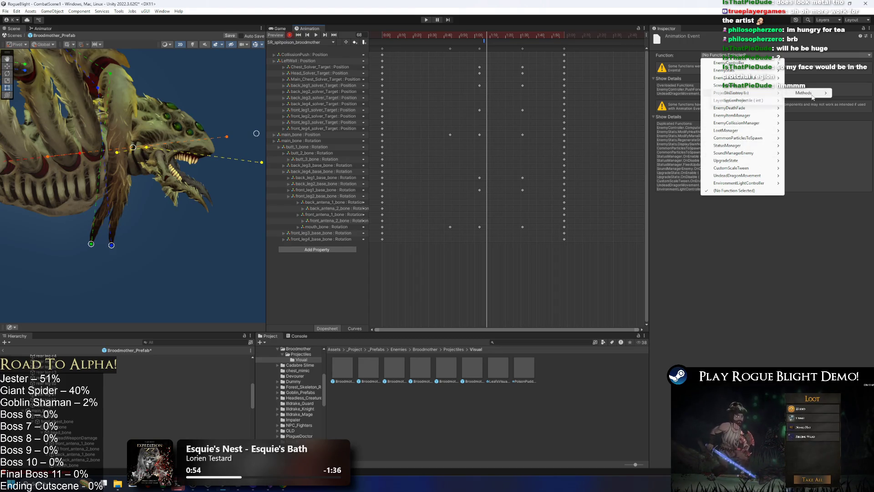
{"action": "left_click", "coordinate": [743, 98]}
{"action": "left_click_drag", "start_coordinate": [497, 35], "coordinate": [517, 37]}
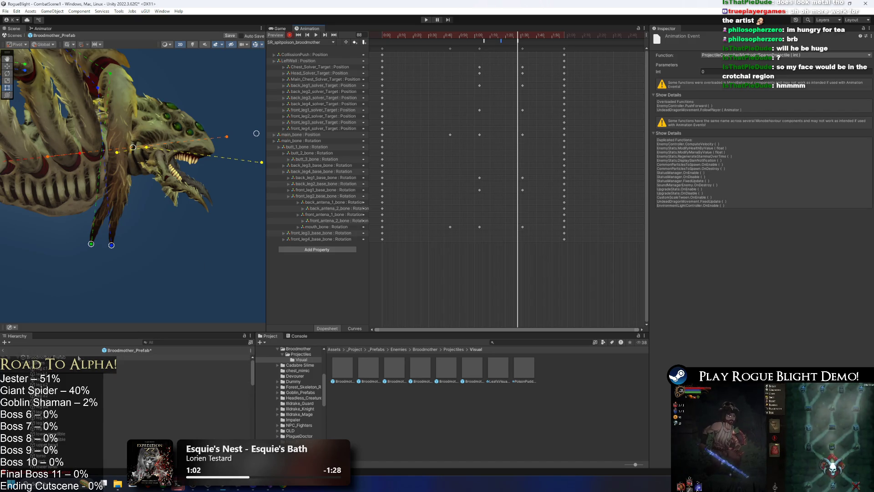
- Set the spawn events' projectile numbers to 17 and 19, checking the prefab's projectile list
{"action": "left_click", "coordinate": [615, 105]}
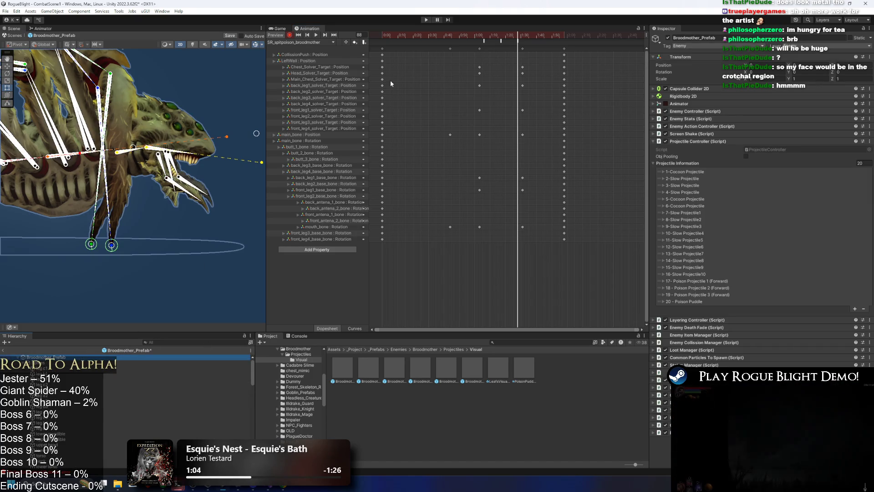
{"action": "left_click", "coordinate": [483, 41]}
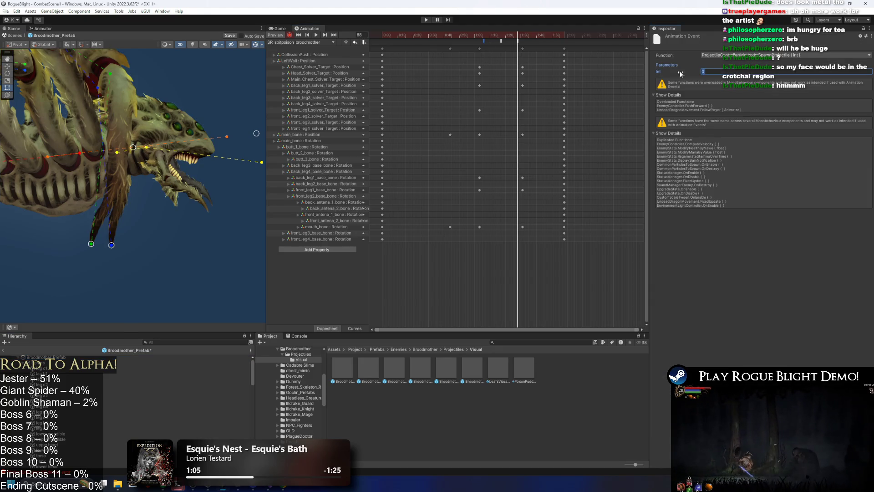
{"action": "left_click", "coordinate": [501, 41]}
{"action": "left_click", "coordinate": [508, 42]}
{"action": "type", "text": "9"}
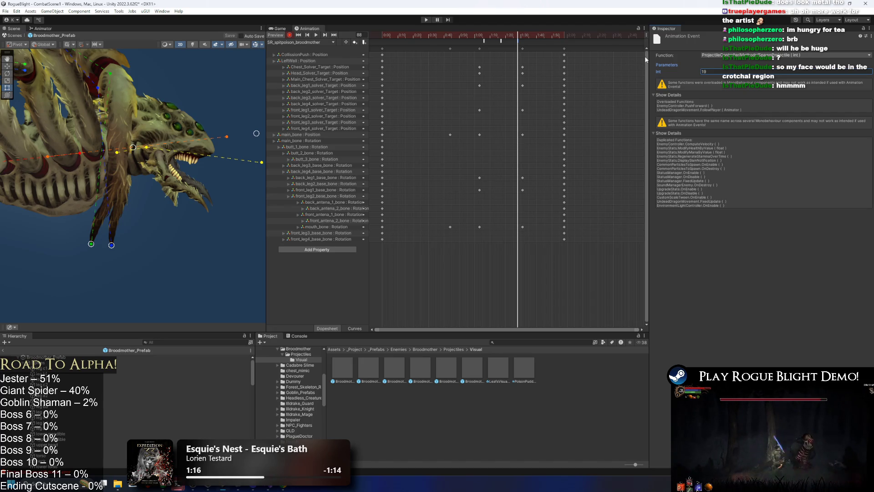
{"action": "mouse_move", "coordinate": [509, 38]}
{"action": "left_mouse_down"}
{"action": "mouse_move", "coordinate": [493, 34]}
{"action": "mouse_move", "coordinate": [505, 35]}
{"action": "left_mouse_up"}
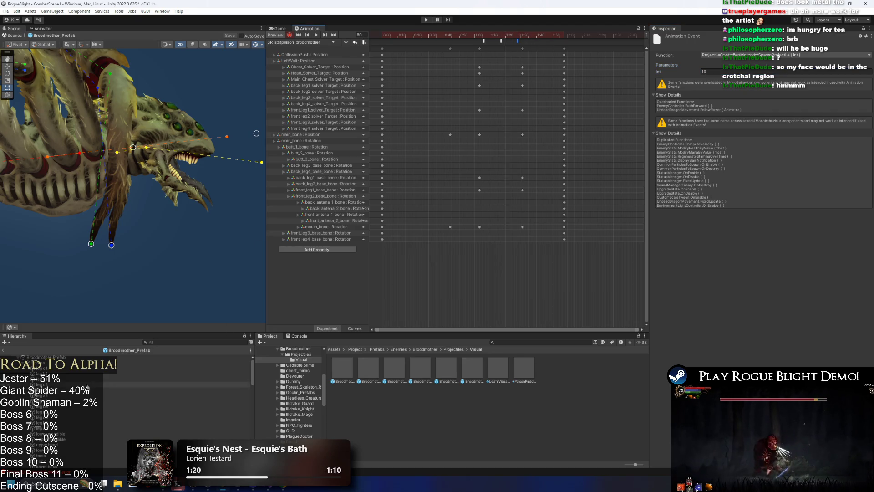
{"action": "left_click", "coordinate": [49, 356]}
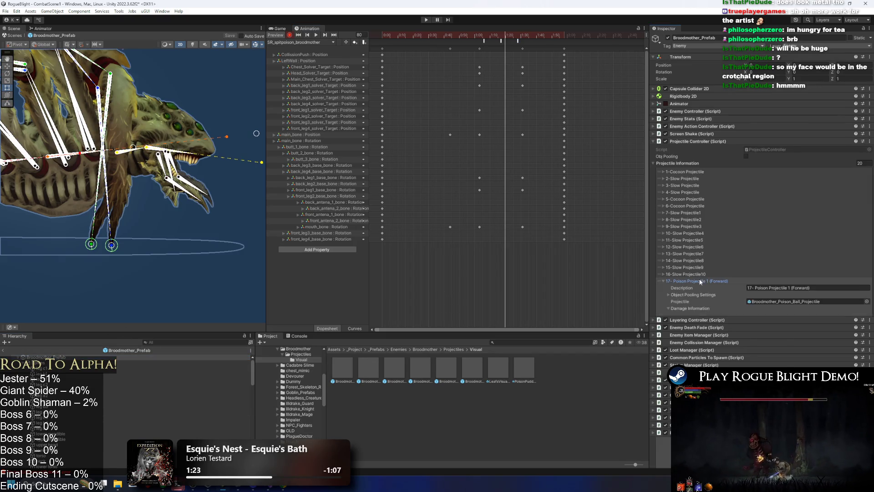
{"action": "left_click", "coordinate": [693, 289]}
{"action": "scroll", "coordinate": [796, 272], "scroll_direction": "down", "scroll_amount": 10}
{"action": "scroll", "coordinate": [755, 235], "scroll_direction": "down", "scroll_amount": 2}
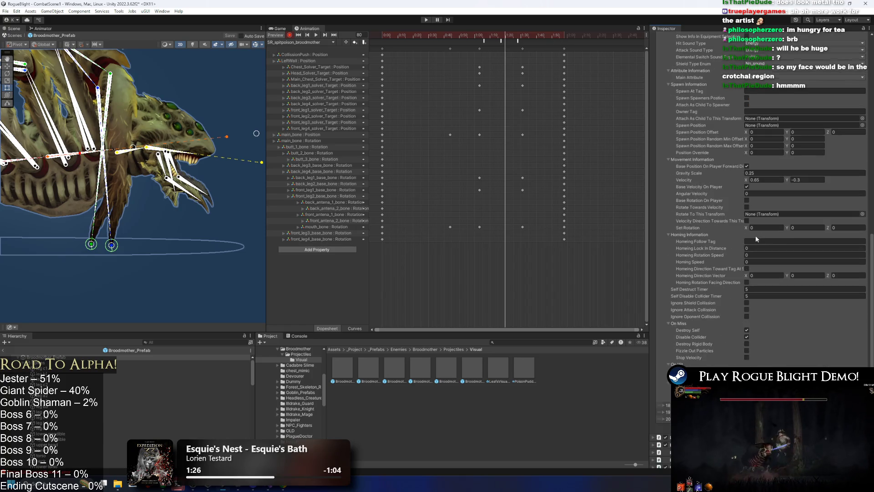
{"action": "scroll", "coordinate": [774, 204], "scroll_direction": "up", "scroll_amount": 3}
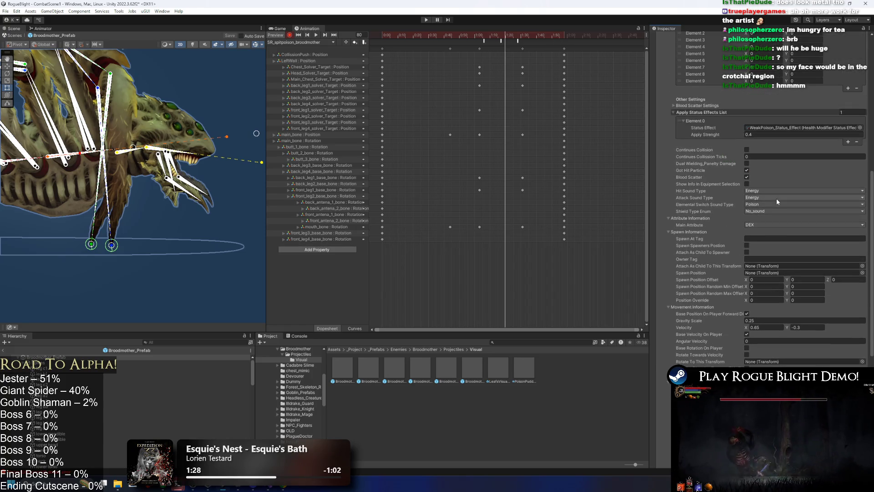
{"action": "scroll", "coordinate": [778, 198], "scroll_direction": "up", "scroll_amount": 4}
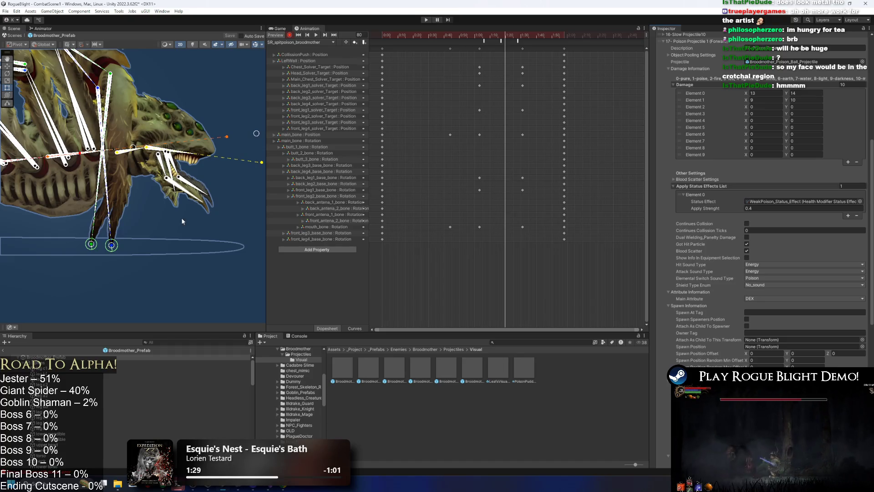
{"action": "scroll", "coordinate": [176, 170], "scroll_direction": "up", "scroll_amount": 5}
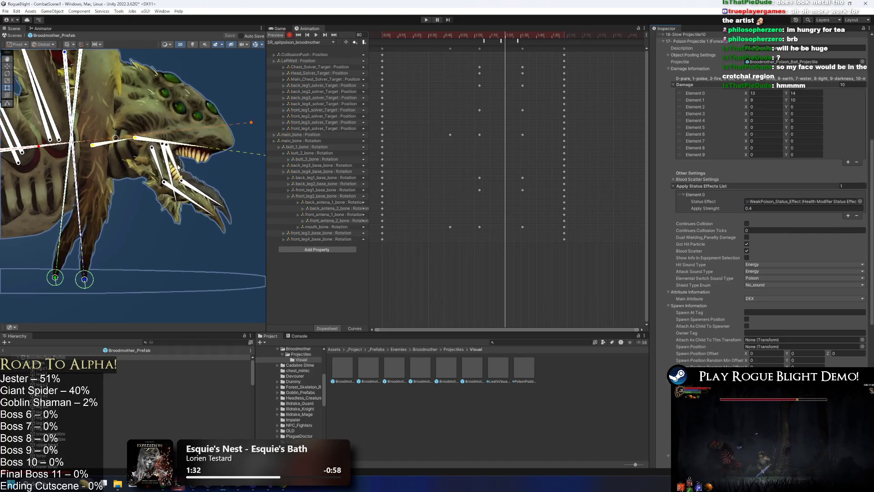
{"action": "left_click", "coordinate": [170, 170]}
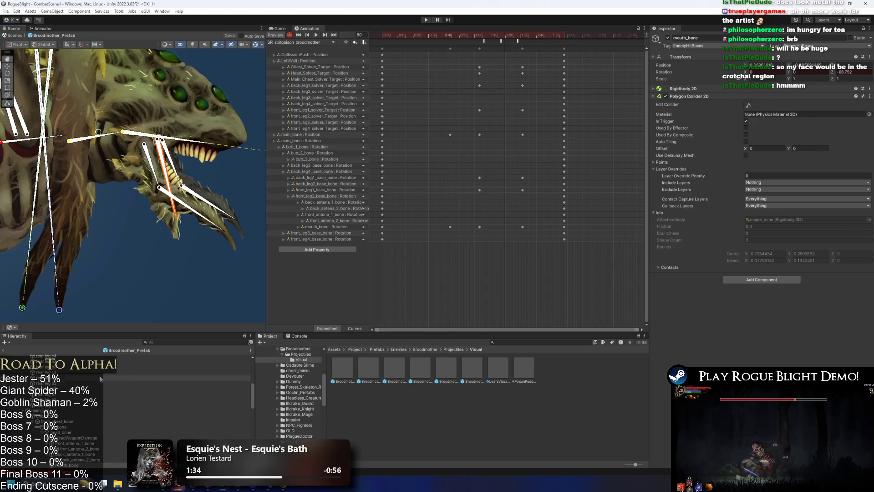
- Create an empty child named HeadProjectilePosition under head_bone
{"action": "right_click", "coordinate": [80, 424]}
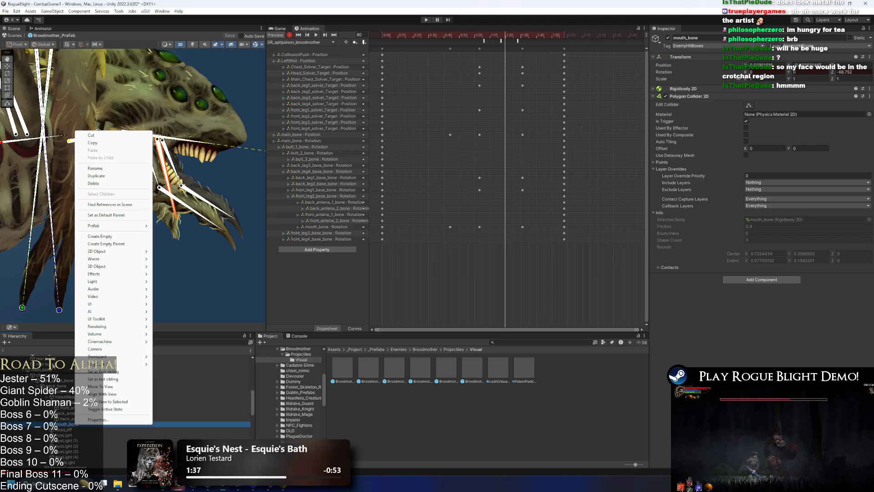
{"action": "left_click", "coordinate": [53, 392]}
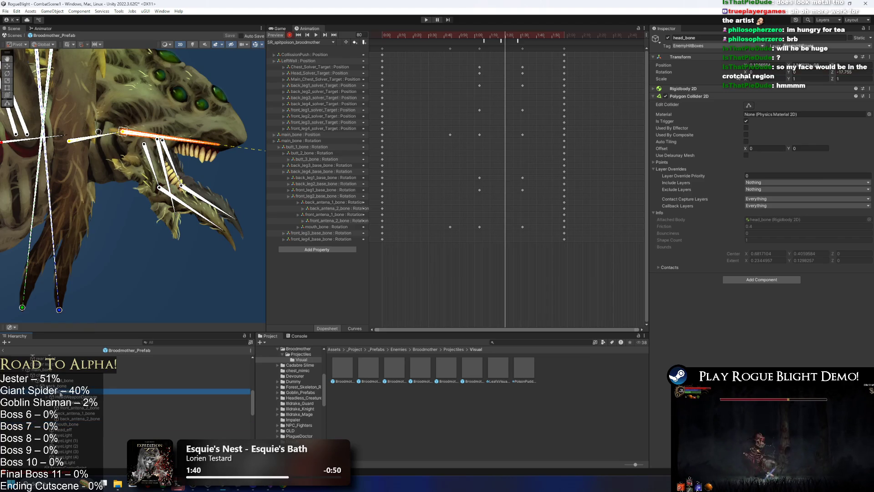
{"action": "right_click", "coordinate": [54, 393]}
{"action": "left_click", "coordinate": [109, 210]}
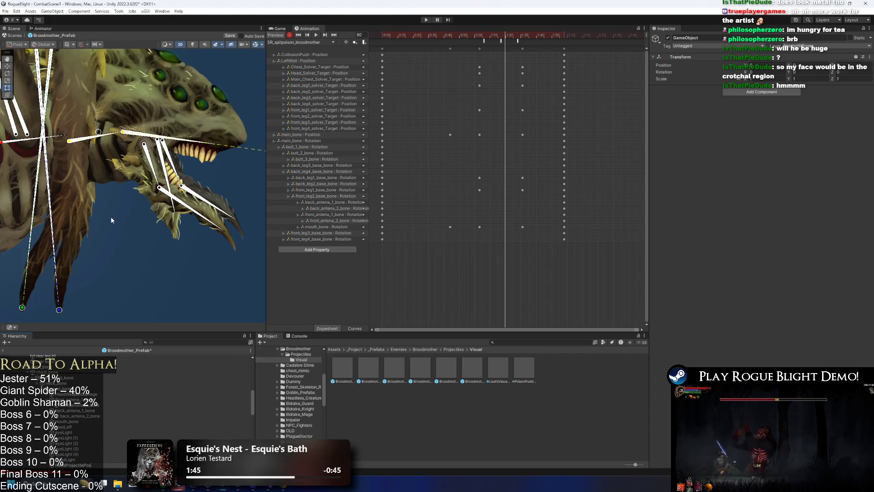
{"action": "key", "text": "Return"}
- Move HeadProjectilePosition to the Broodmother's mouth without keyframing it
{"action": "key", "text": "w"}
{"action": "left_click_drag", "start_coordinate": [123, 132], "coordinate": [199, 177]}
{"action": "key", "text": "ctrl+z"}
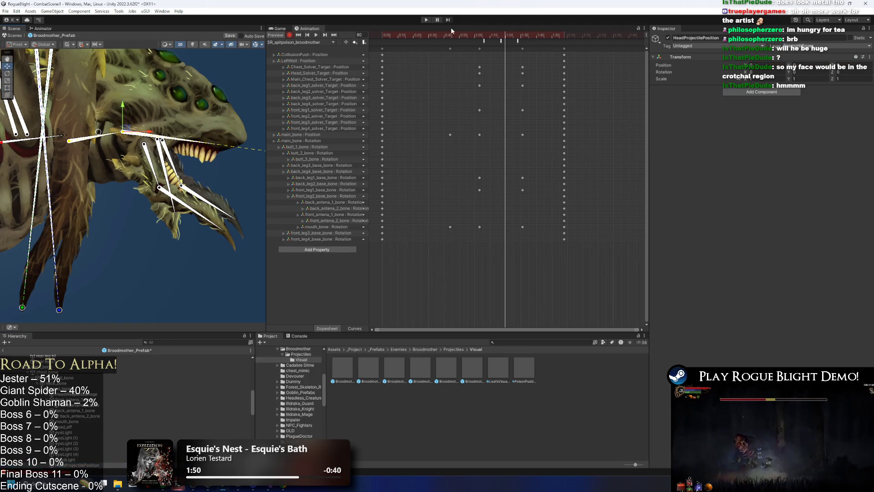
{"action": "left_click_drag", "start_coordinate": [128, 129], "coordinate": [181, 172]}
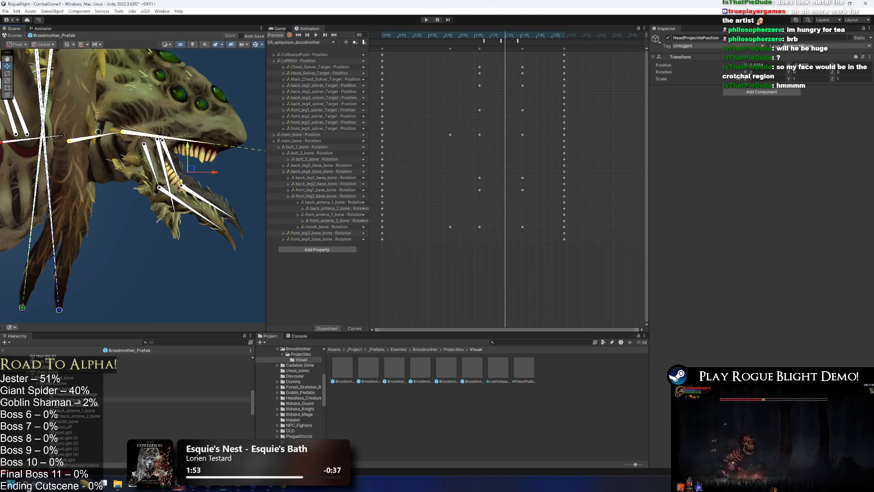
{"action": "scroll", "coordinate": [128, 401], "scroll_direction": "up", "scroll_amount": 5}
{"action": "left_click", "coordinate": [45, 357]}
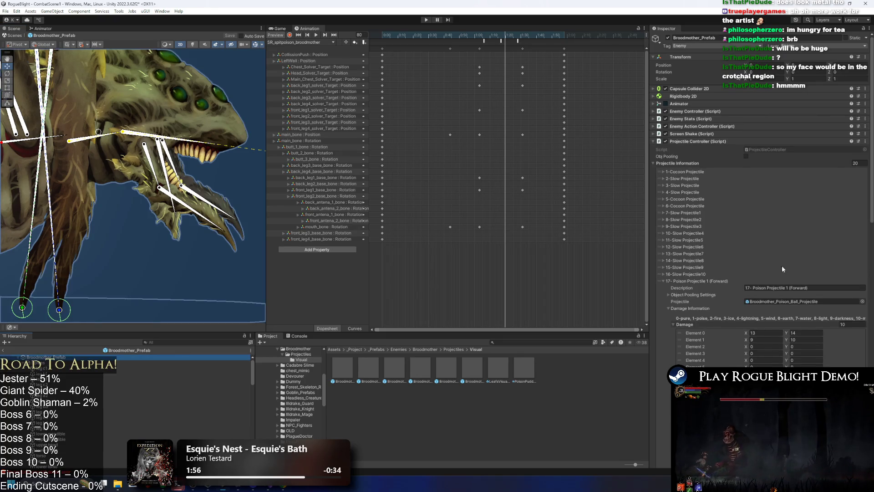
- Set Poison Projectile 1's Spawn Position to HeadProjectilePosition via the object picker
{"action": "scroll", "coordinate": [792, 269], "scroll_direction": "down", "scroll_amount": 10}
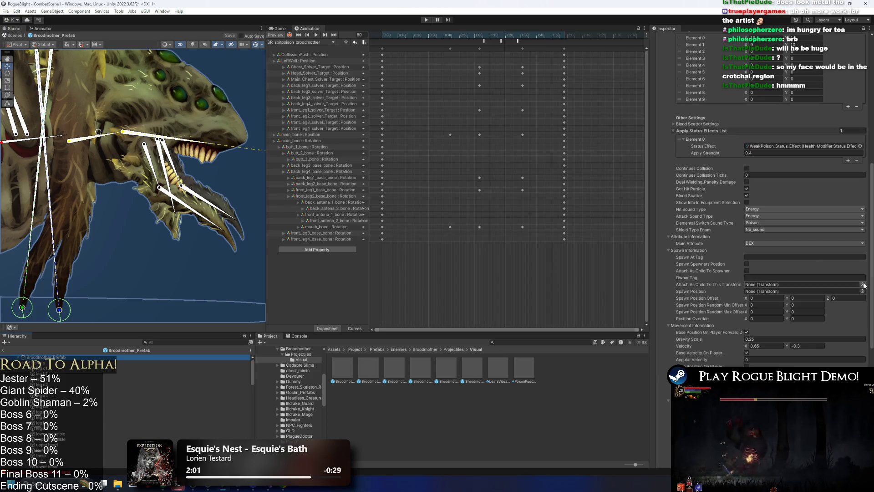
{"action": "left_click", "coordinate": [863, 292]}
{"action": "type", "text": "head"}
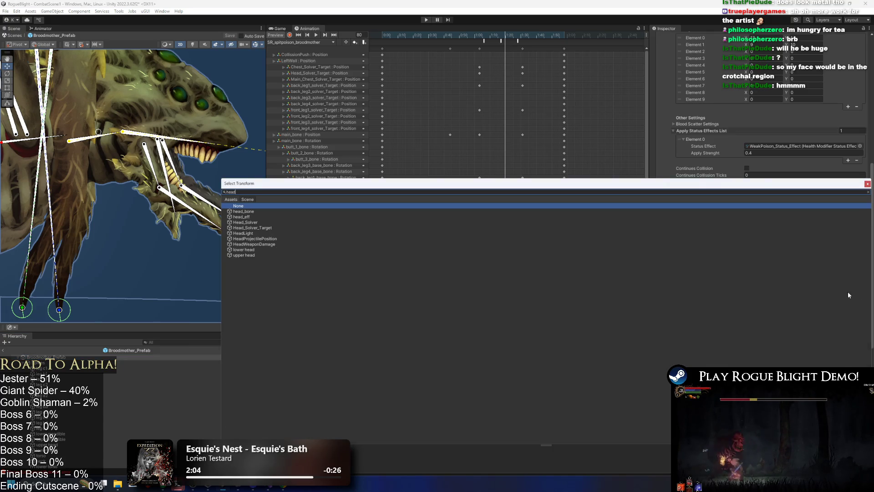
{"action": "type", "text": "proj"}
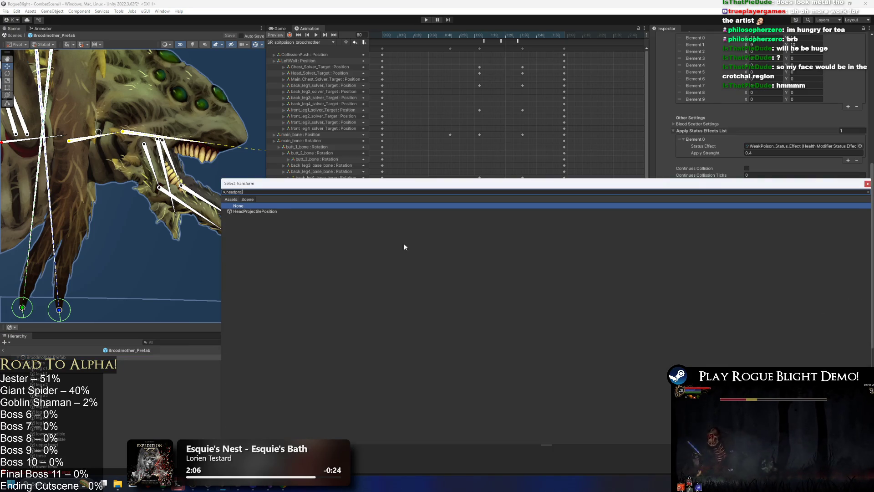
{"action": "double_click", "coordinate": [255, 211]}
- Paste HeadProjectilePosition into Poison Projectiles 2 and 3's Spawn Position and save the prefab
{"action": "scroll", "coordinate": [765, 296], "scroll_direction": "down", "scroll_amount": 10}
{"action": "left_click", "coordinate": [684, 314]}
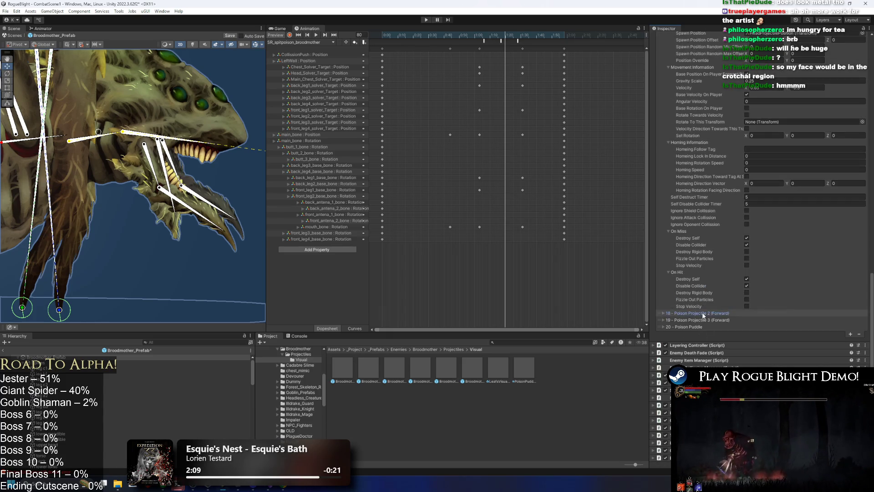
{"action": "scroll", "coordinate": [774, 301], "scroll_direction": "down", "scroll_amount": 10}
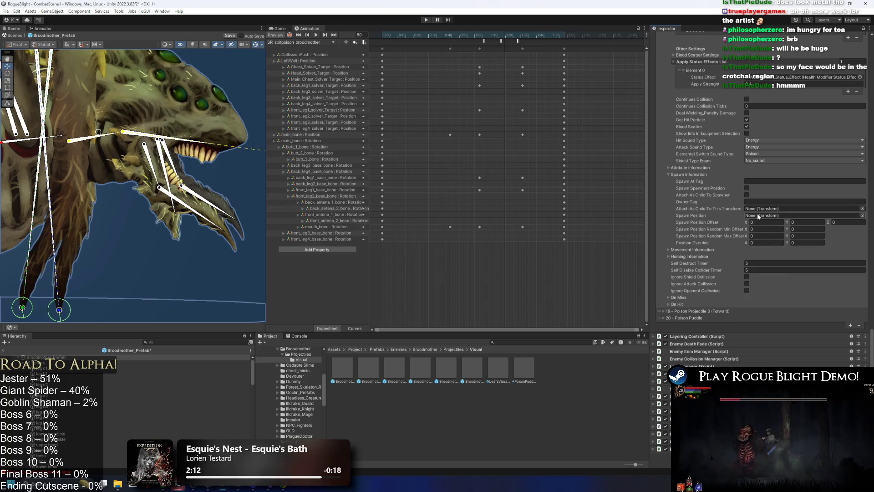
{"action": "right_click", "coordinate": [755, 219]}
{"action": "left_click", "coordinate": [767, 257]}
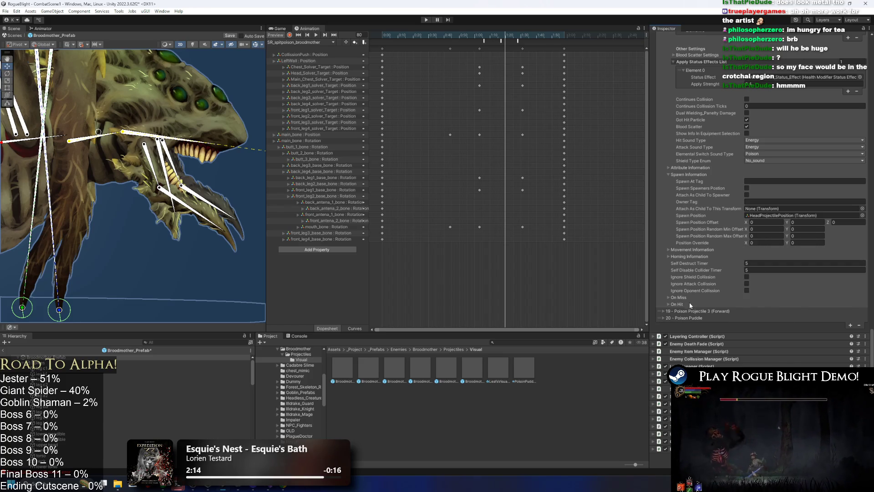
{"action": "left_click", "coordinate": [693, 311]}
{"action": "scroll", "coordinate": [775, 277], "scroll_direction": "down", "scroll_amount": 2}
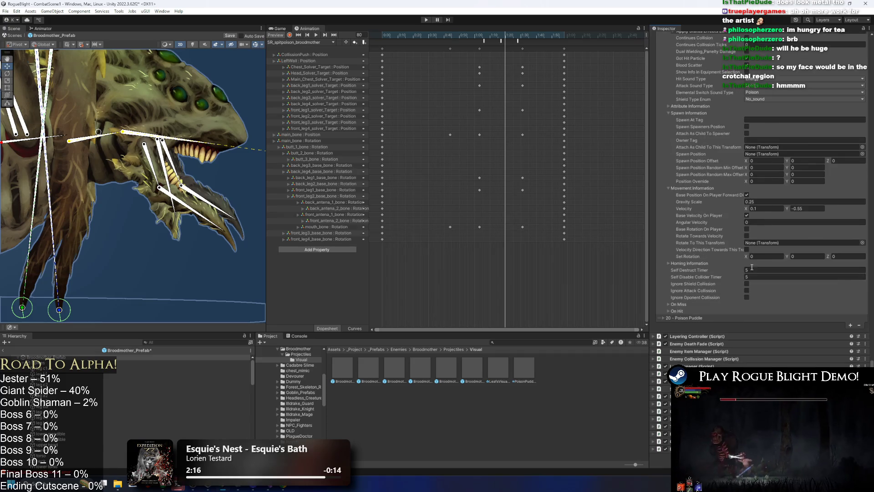
{"action": "right_click", "coordinate": [772, 156]}
{"action": "left_click", "coordinate": [777, 195]}
{"action": "key", "text": "ctrl+s"}
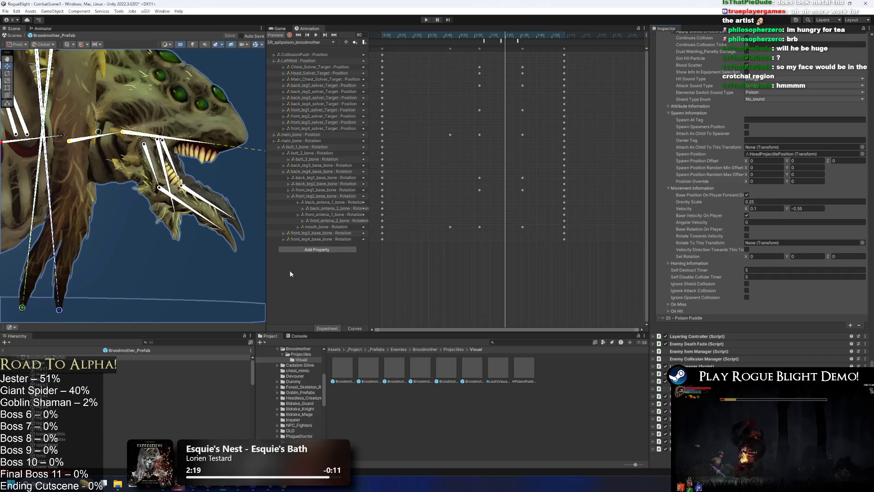
- Collapse the Poison Projectile entries and move the clip preview from frame 80 to 84
{"action": "scroll", "coordinate": [717, 146], "scroll_direction": "up", "scroll_amount": 5}
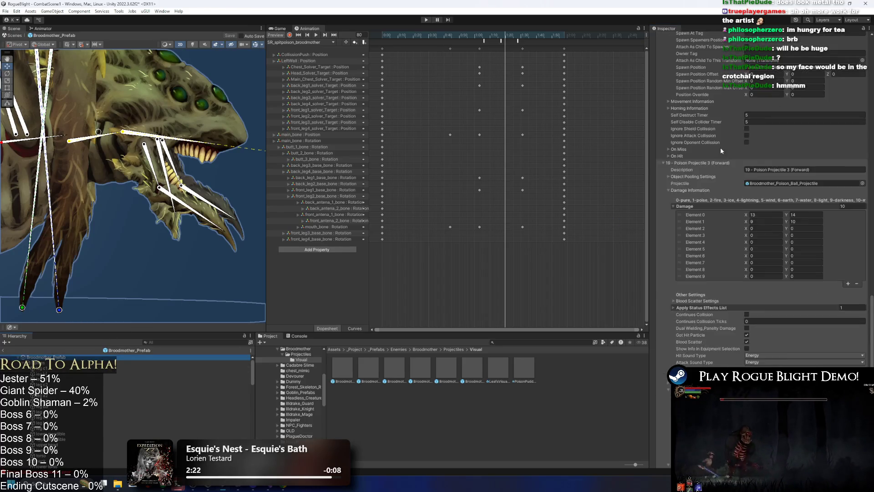
{"action": "left_click", "coordinate": [700, 294]}
{"action": "left_click", "coordinate": [692, 256]}
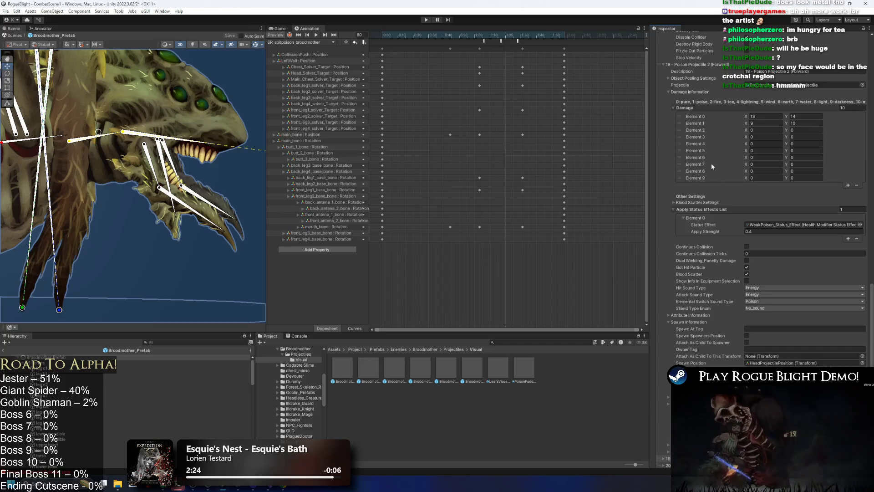
{"action": "scroll", "coordinate": [711, 163], "scroll_direction": "down", "scroll_amount": 3}
{"action": "scroll", "coordinate": [700, 150], "scroll_direction": "up", "scroll_amount": 8}
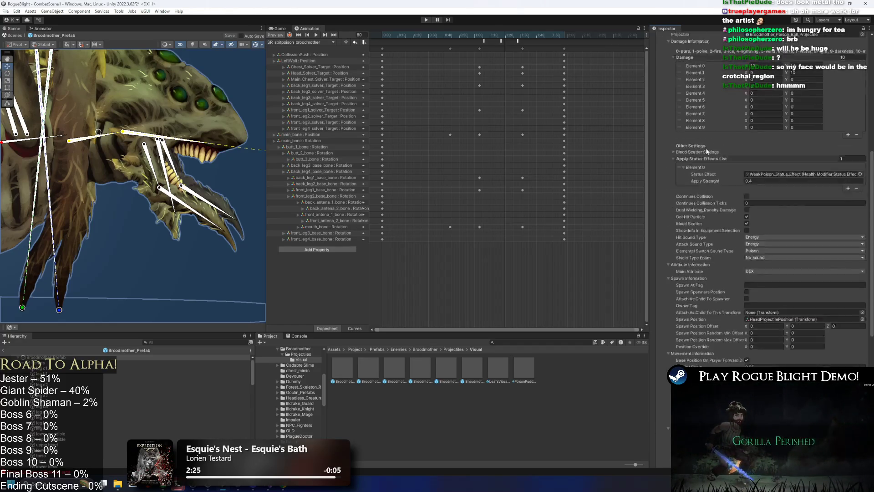
{"action": "left_click", "coordinate": [684, 143]}
{"action": "scroll", "coordinate": [714, 168], "scroll_direction": "up", "scroll_amount": 5}
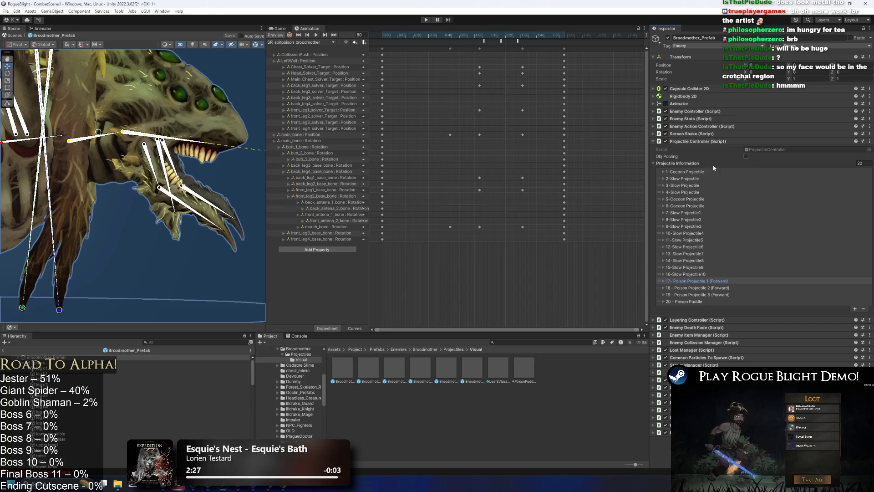
{"action": "left_click_drag", "start_coordinate": [488, 35], "coordinate": [512, 35]}
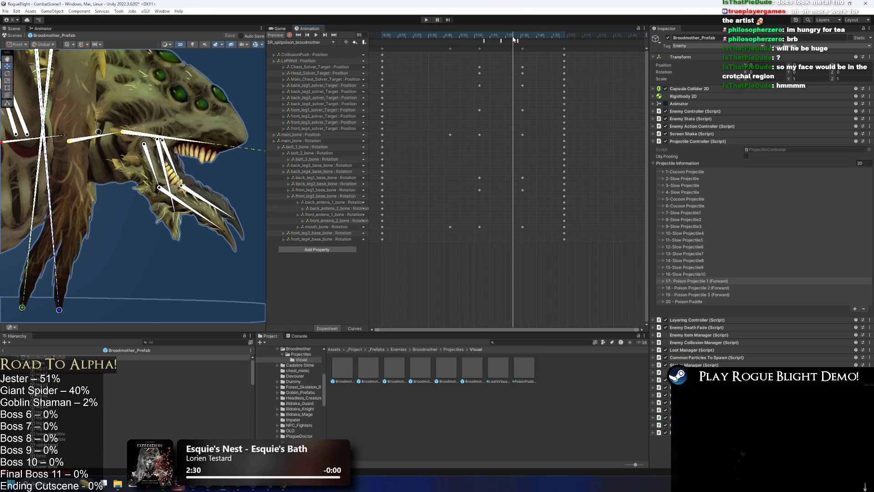
{"action": "left_click", "coordinate": [279, 28]}
- In the Animator graph, rename the LR Fire Shot (P2) state to 'SR: Head Projectile Position' in the Inspector
{"action": "left_click", "coordinate": [308, 28]}
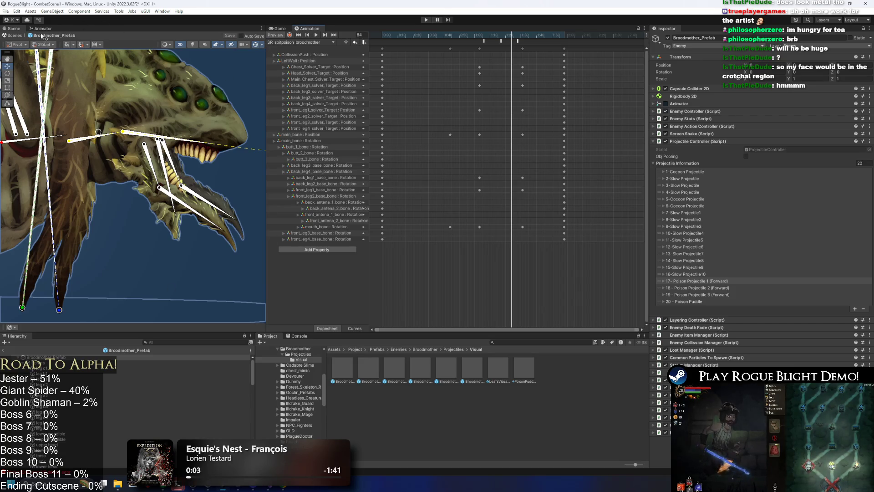
{"action": "left_click", "coordinate": [41, 28]}
{"action": "scroll", "coordinate": [184, 145], "scroll_direction": "down", "scroll_amount": 3}
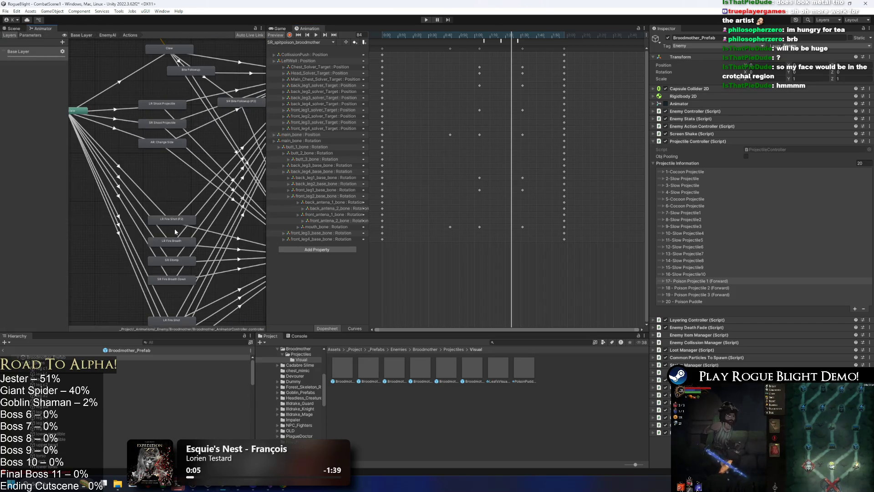
{"action": "left_click", "coordinate": [173, 221]}
{"action": "scroll", "coordinate": [171, 218], "scroll_direction": "up", "scroll_amount": 4}
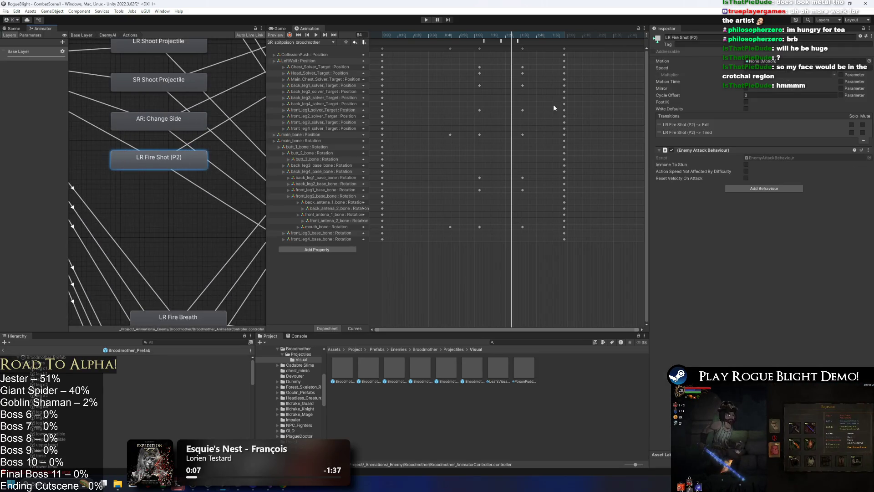
{"action": "left_click", "coordinate": [727, 38]}
{"action": "type", "text": "SR: H"}
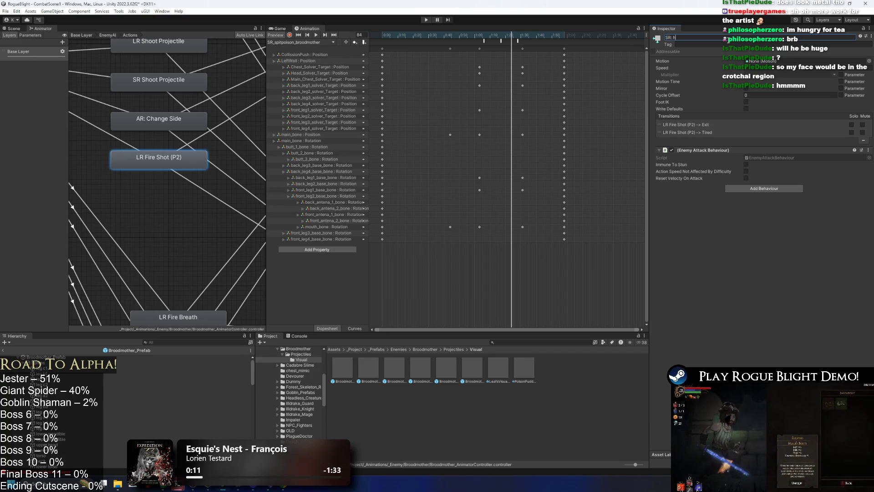
{"action": "type", "text": "ead P"}
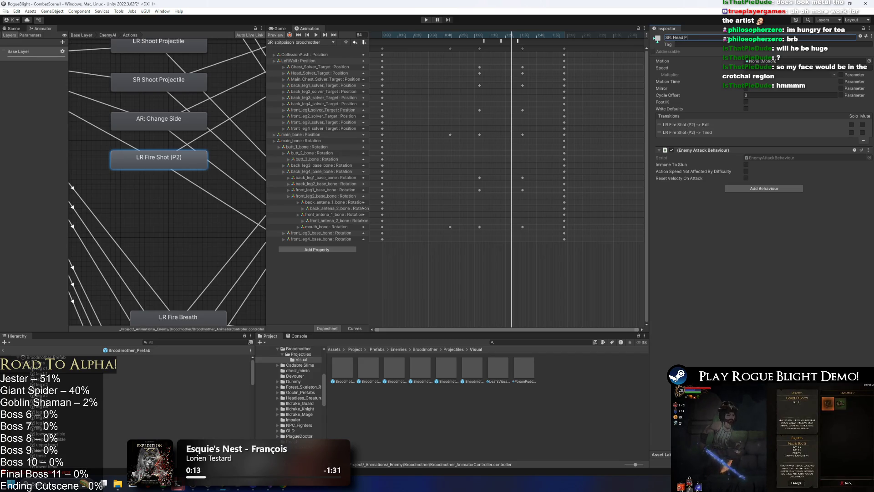
{"action": "type", "text": "rojectile Posit"}
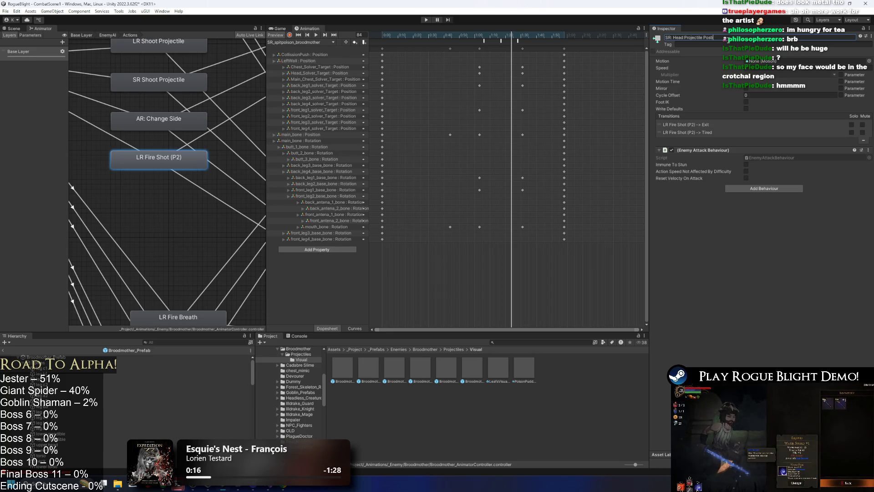
{"action": "type", "text": "ion"}
{"action": "key", "text": "Return"}
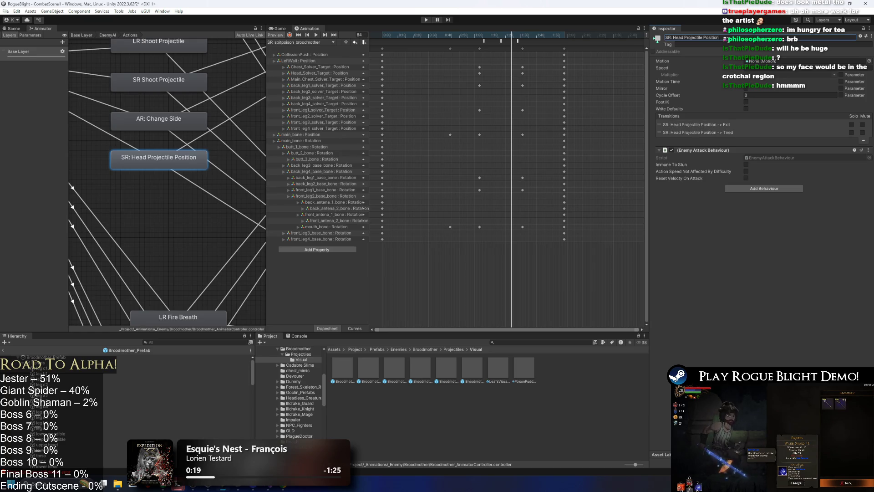
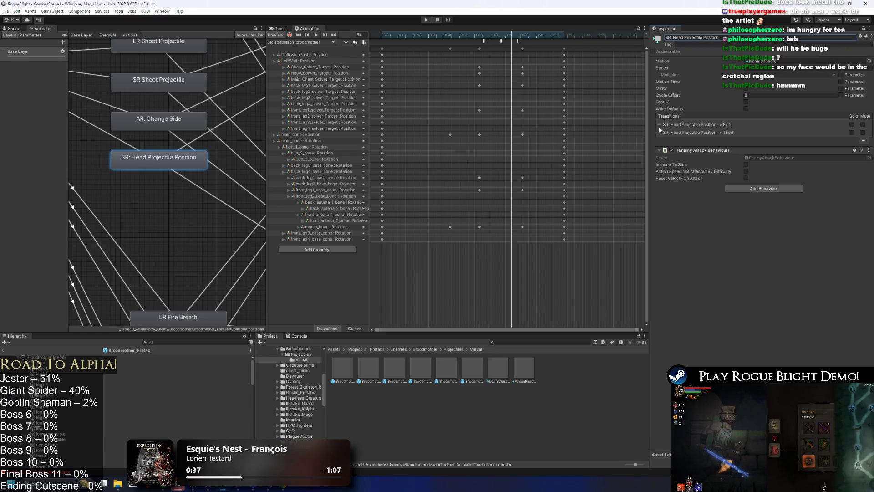
- Assign the SR_spitpoison_broodmother clip as the state's Motion and check the clip
{"action": "left_click", "coordinate": [869, 61]}
{"action": "type", "text": "sr brood"}
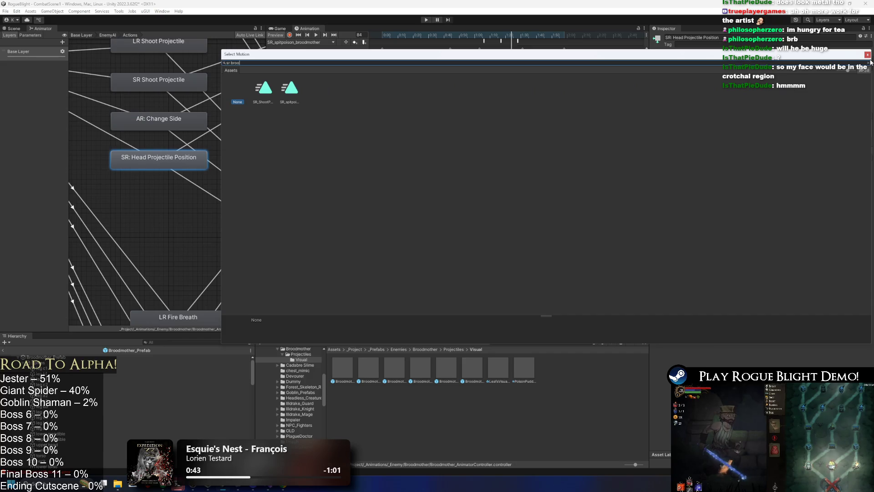
{"action": "left_click", "coordinate": [295, 90]}
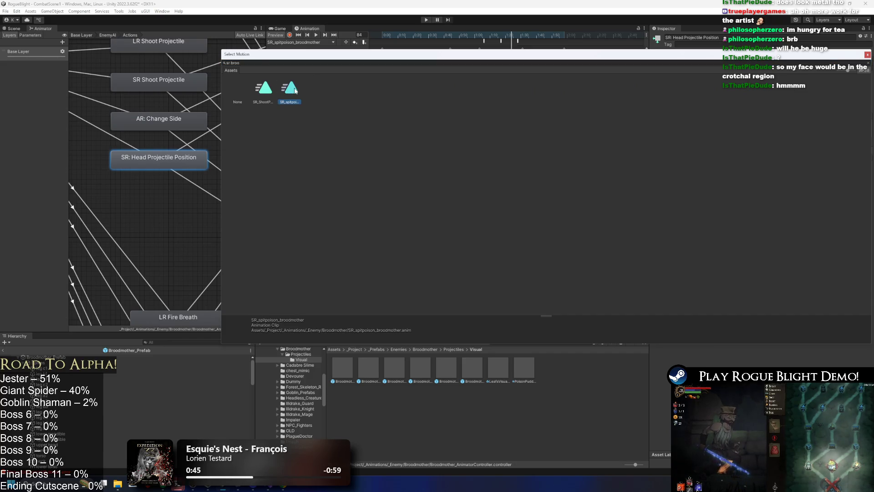
{"action": "double_click", "coordinate": [295, 91]}
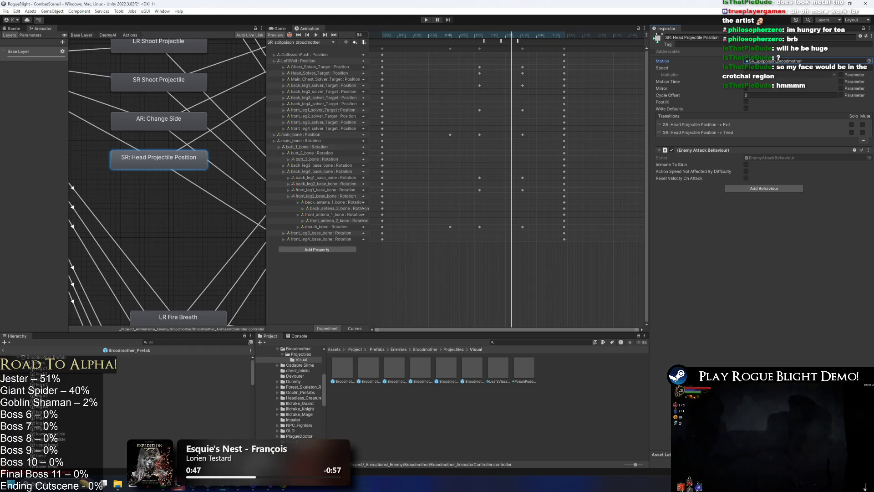
{"action": "left_click", "coordinate": [774, 61]}
{"action": "double_click", "coordinate": [774, 61]}
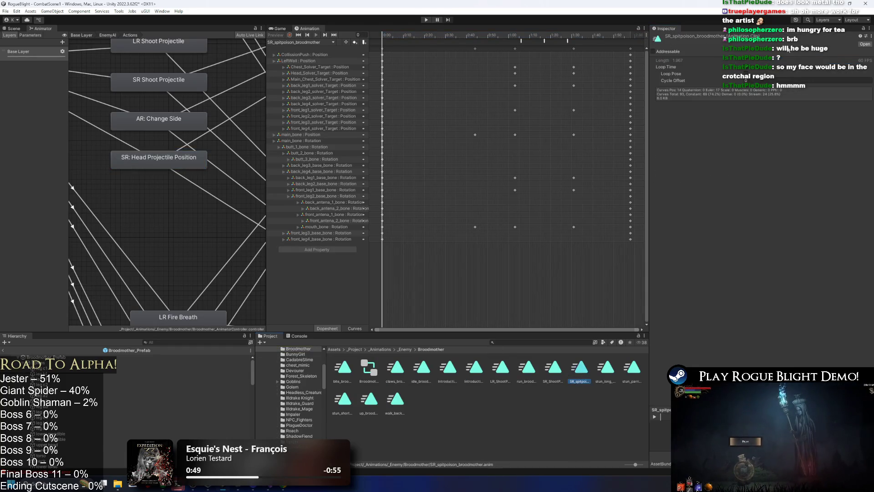
{"action": "left_click", "coordinate": [163, 160]}
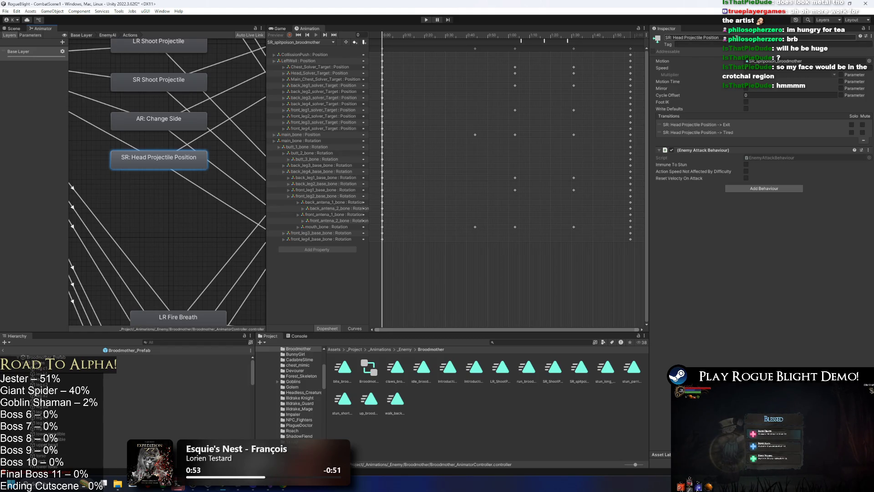
- Rename the SR: Head Projectile Position state to 'SR: Spit Projectile'
{"action": "left_click_drag", "start_coordinate": [728, 38], "coordinate": [673, 37]}
{"action": "type", "text": "H"}
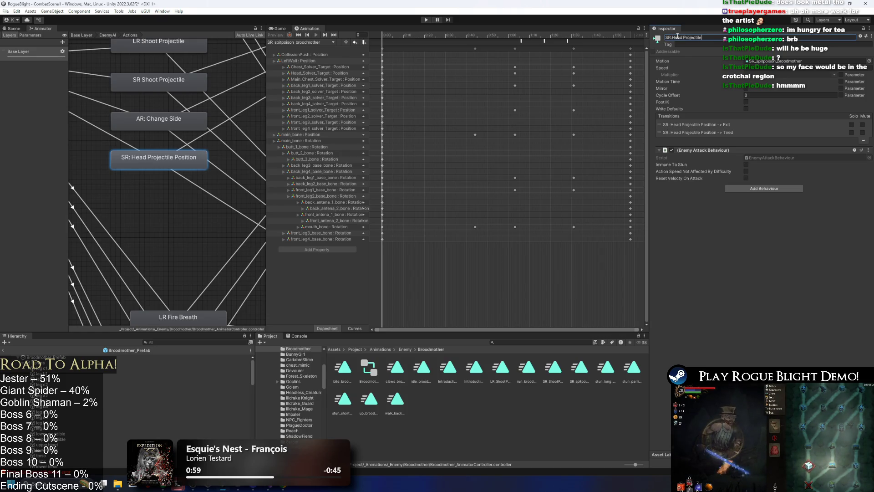
{"action": "key", "text": "BackSpace"}
{"action": "key", "text": "BackSpace"}
{"action": "key", "text": "BackSpace"}
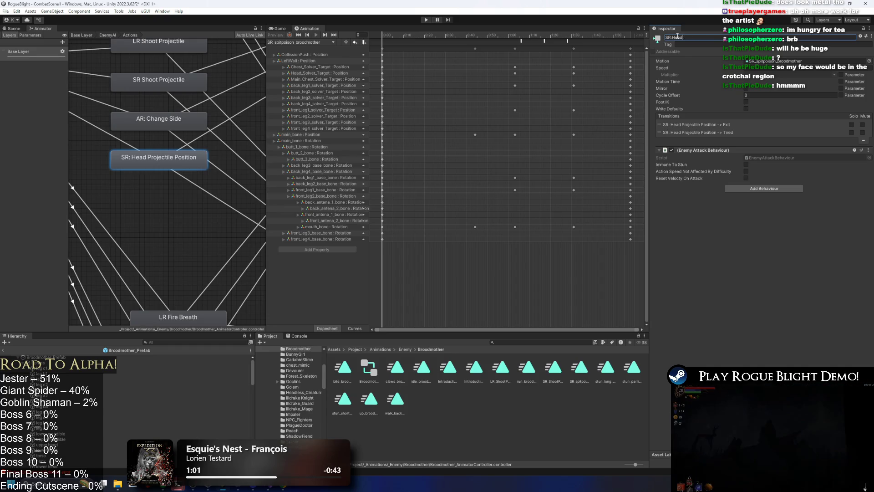
{"action": "key", "text": "BackSpace"}
{"action": "type", "text": "Spi"}
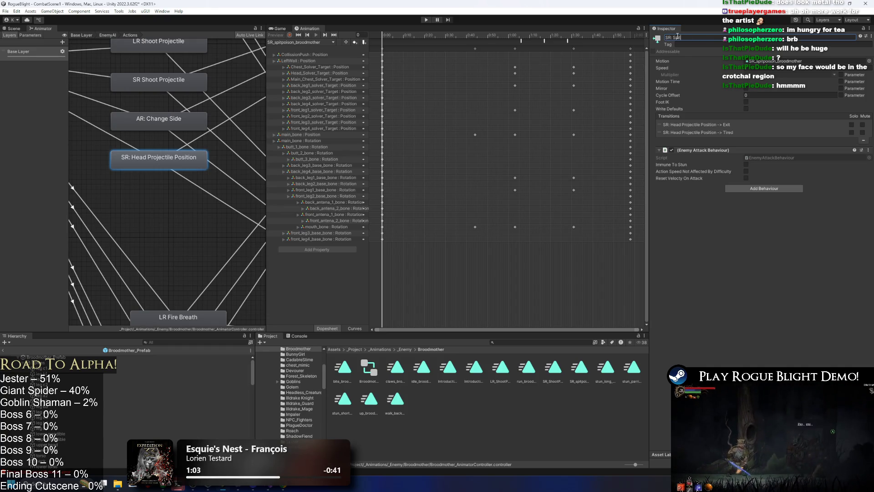
{"action": "type", "text": "t Projectile"}
{"action": "key", "text": "Return"}
{"action": "left_click_drag", "start_coordinate": [91, 98], "coordinate": [148, 110]}
{"action": "left_click", "coordinate": [148, 110]}
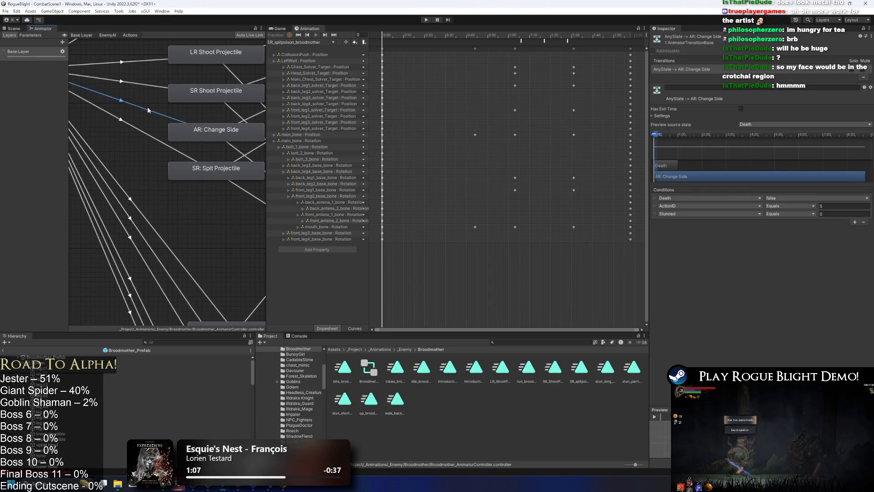
- Set the AnyState → SR: Spit Projectile transition's ActionID condition to 6
{"action": "left_click", "coordinate": [145, 132]}
{"action": "left_click", "coordinate": [850, 204]}
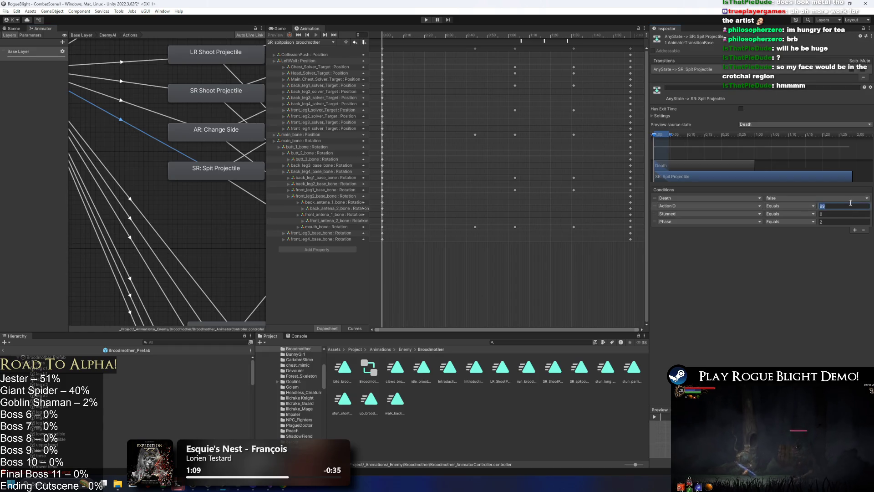
{"action": "left_click", "coordinate": [669, 136]}
- Expand the Broodmother's Enemy Action Controller to show its Long Range action pattern
{"action": "left_click", "coordinate": [182, 357]}
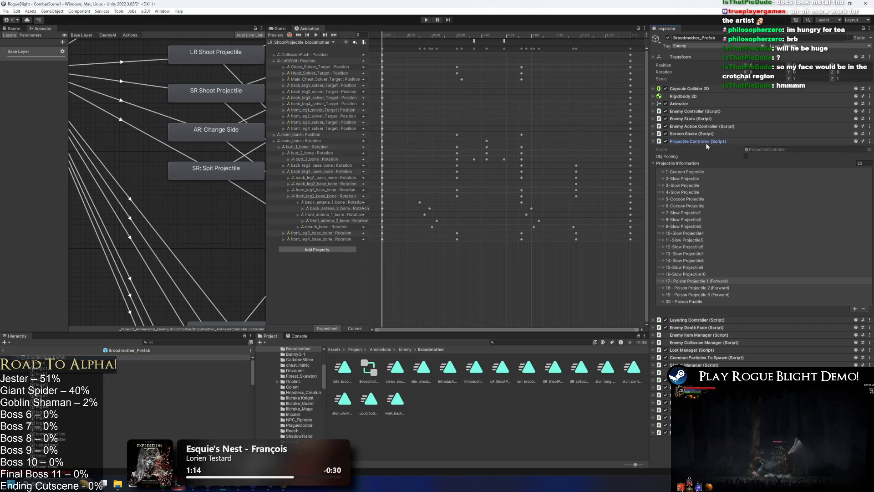
{"action": "left_click", "coordinate": [707, 143]}
{"action": "left_click", "coordinate": [701, 126]}
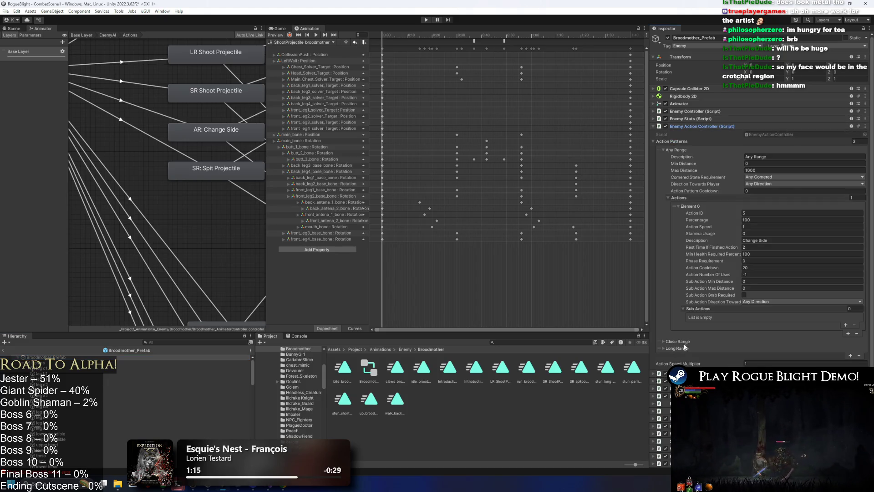
{"action": "left_click", "coordinate": [685, 348]}
{"action": "scroll", "coordinate": [822, 338], "scroll_direction": "down", "scroll_amount": 10}
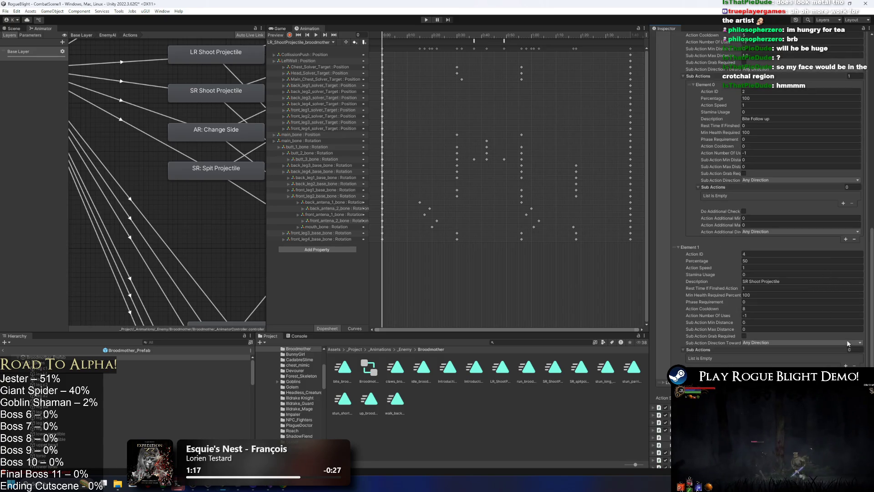
{"action": "left_click", "coordinate": [846, 366]}
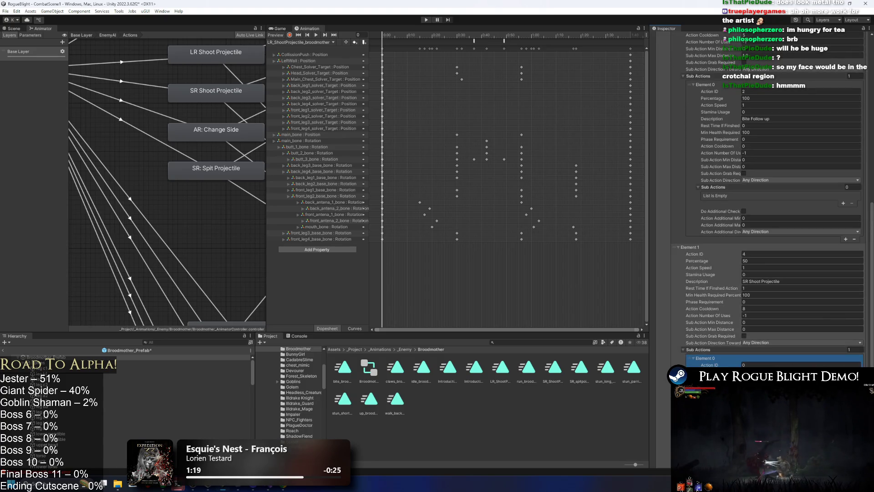
{"action": "key", "text": "ctrl+z"}
{"action": "scroll", "coordinate": [746, 351], "scroll_direction": "down", "scroll_amount": 1}
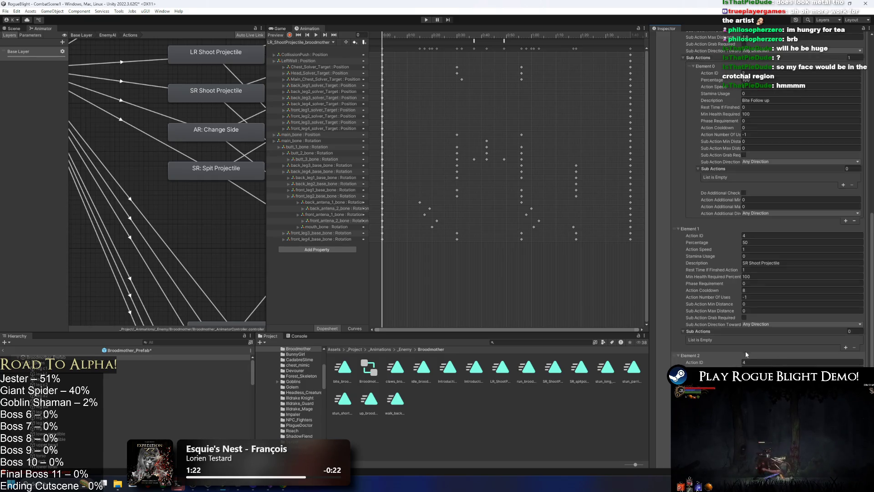
{"action": "scroll", "coordinate": [775, 194], "scroll_direction": "up", "scroll_amount": 3}
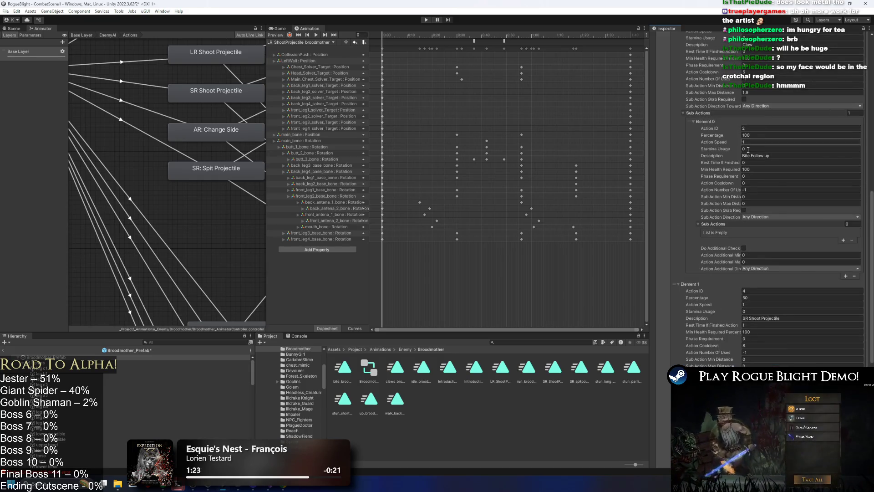
{"action": "scroll", "coordinate": [760, 128], "scroll_direction": "up", "scroll_amount": 1}
{"action": "scroll", "coordinate": [770, 108], "scroll_direction": "up", "scroll_amount": 1}
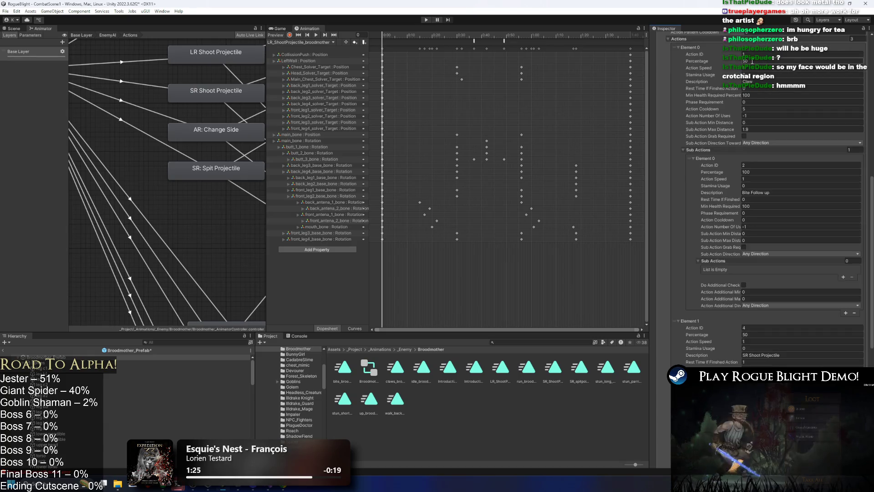
- Set the shoot-projectile chances to 10% and 80% with cooldown 1, then enter Play mode
{"action": "left_click", "coordinate": [774, 61]}
{"action": "left_click", "coordinate": [701, 150]}
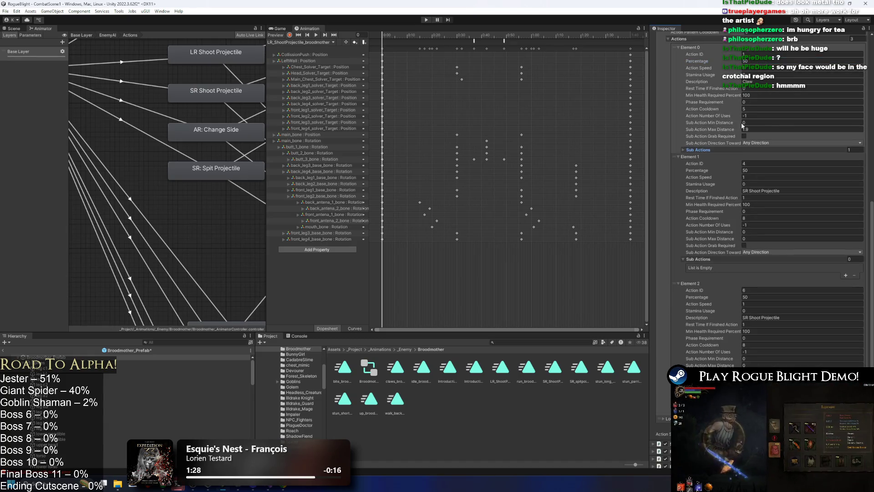
{"action": "left_click", "coordinate": [755, 61]}
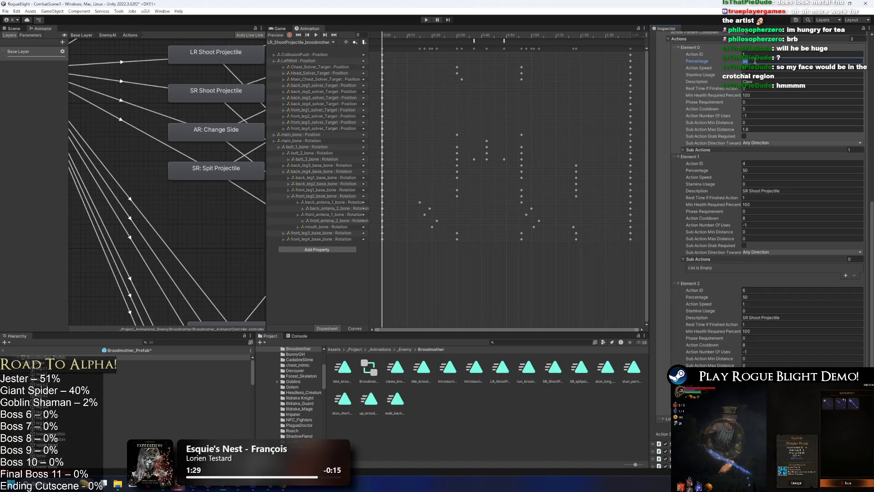
{"action": "type", "text": "10"}
{"action": "left_click", "coordinate": [749, 170]}
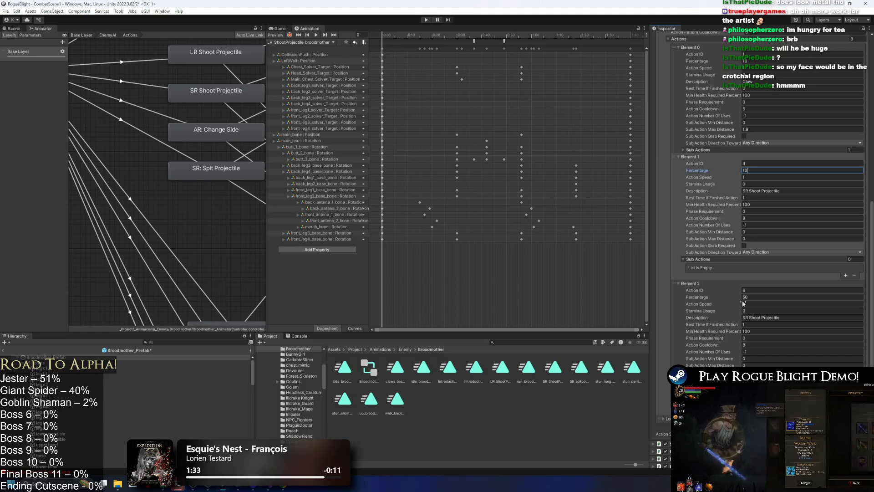
{"action": "left_click", "coordinate": [756, 295]}
{"action": "type", "text": "80"}
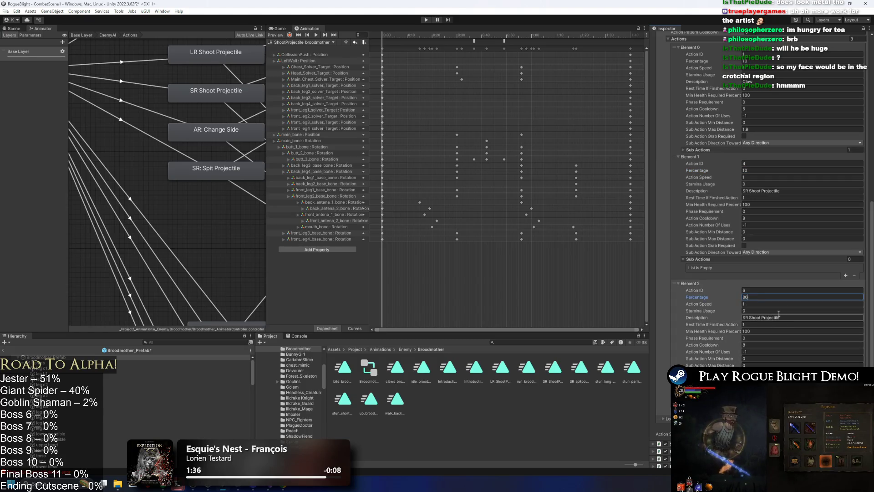
{"action": "left_click", "coordinate": [752, 345]}
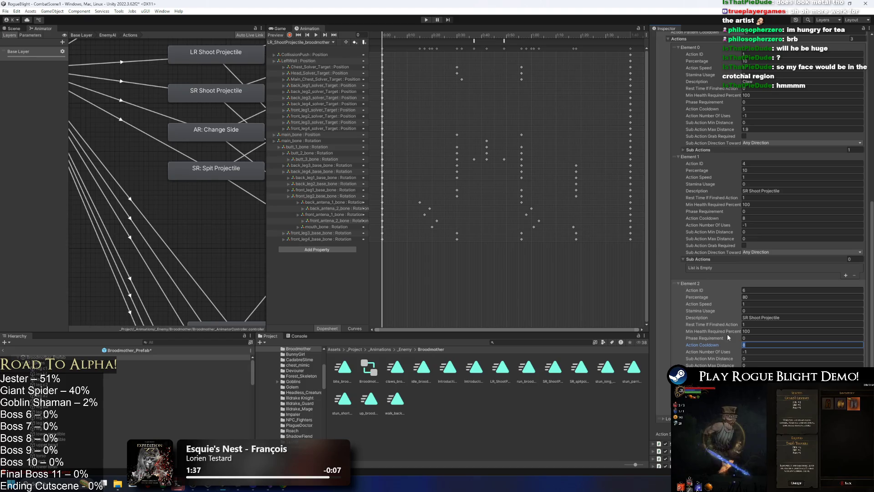
{"action": "type", "text": "1"}
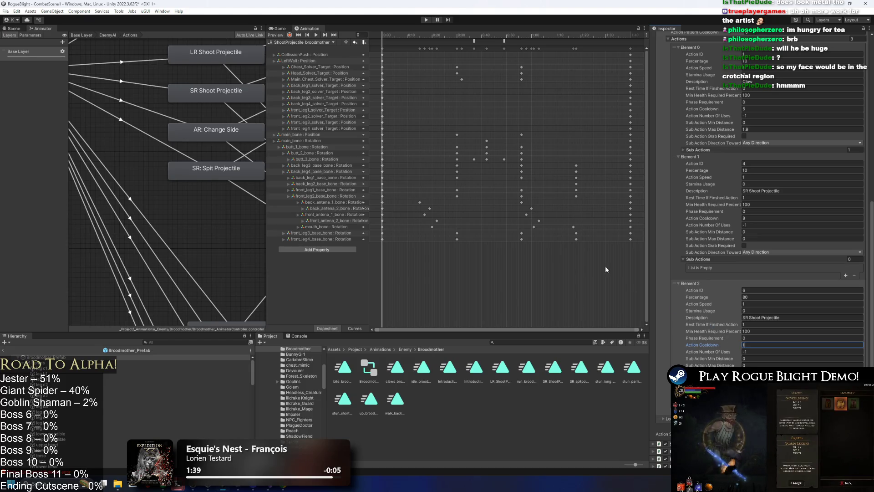
{"action": "left_click", "coordinate": [425, 20]}
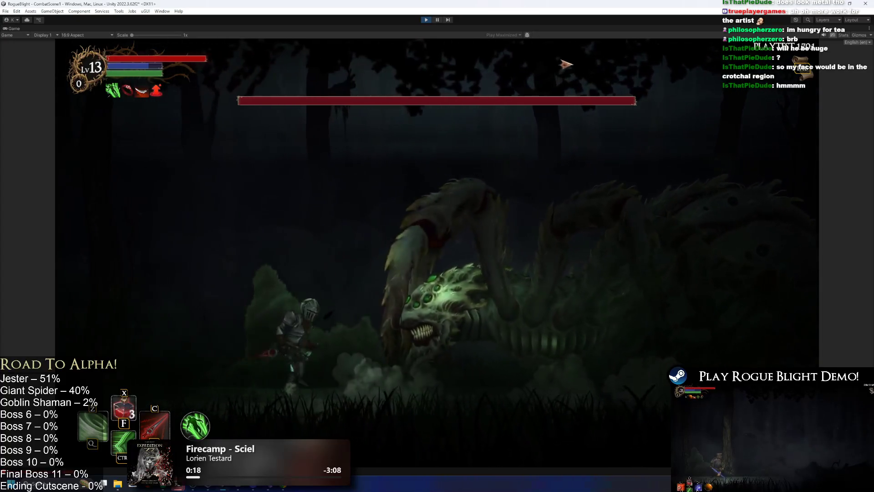
- Attack the spider boss, move the knight away with A, then stop Play mode
{"action": "left_click", "coordinate": [565, 64]}
{"action": "key", "text": "a"}
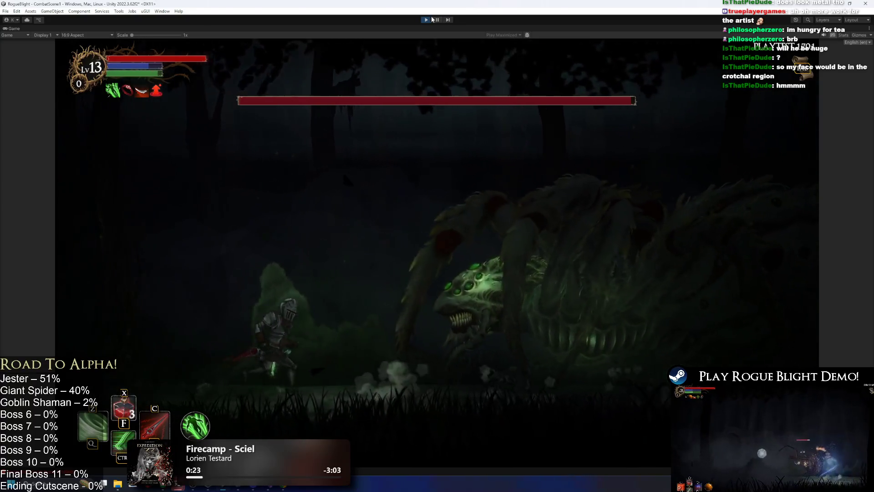
{"action": "key", "text": "ctrl+p"}
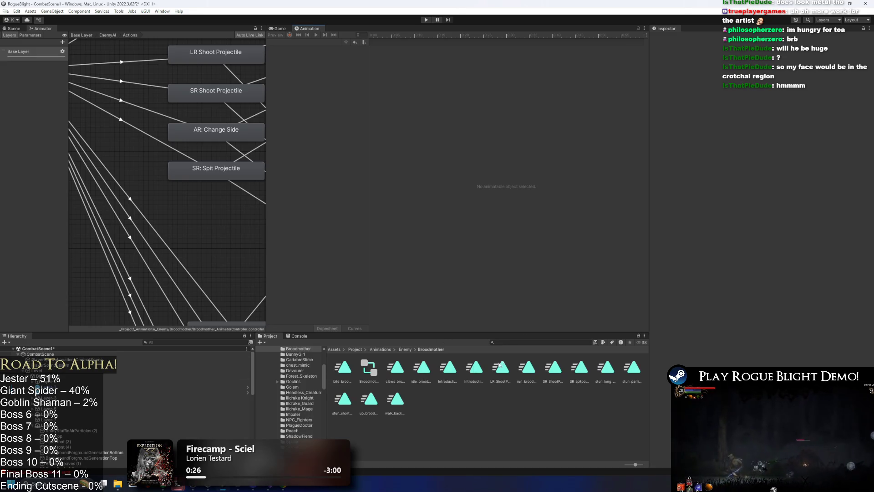
- Search the project for 'b' and open the Broodmother prefab
{"action": "left_click", "coordinate": [517, 342]}
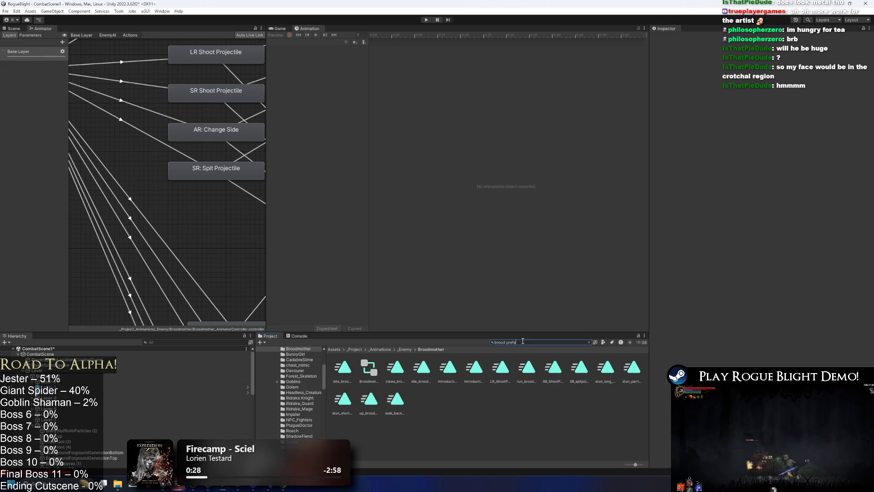
{"action": "type", "text": "b"}
{"action": "double_click", "coordinate": [341, 368]}
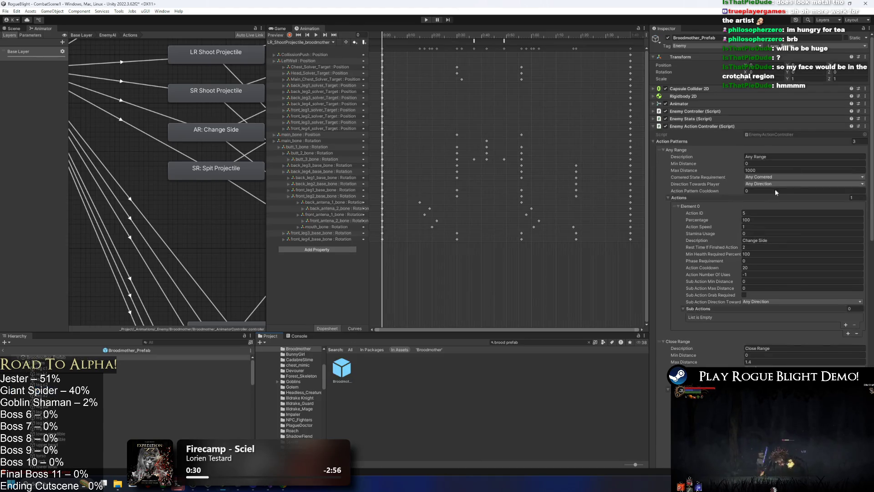
{"action": "scroll", "coordinate": [774, 190], "scroll_direction": "down", "scroll_amount": 8}
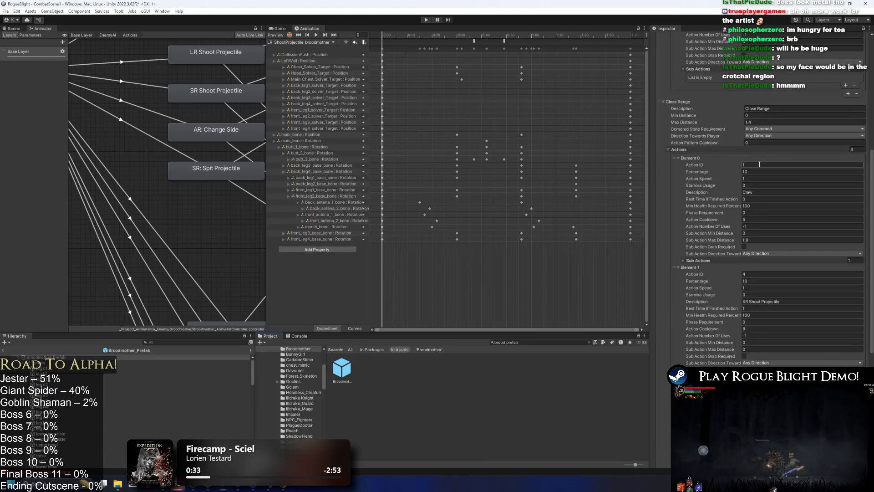
{"action": "scroll", "coordinate": [758, 191], "scroll_direction": "down", "scroll_amount": 4}
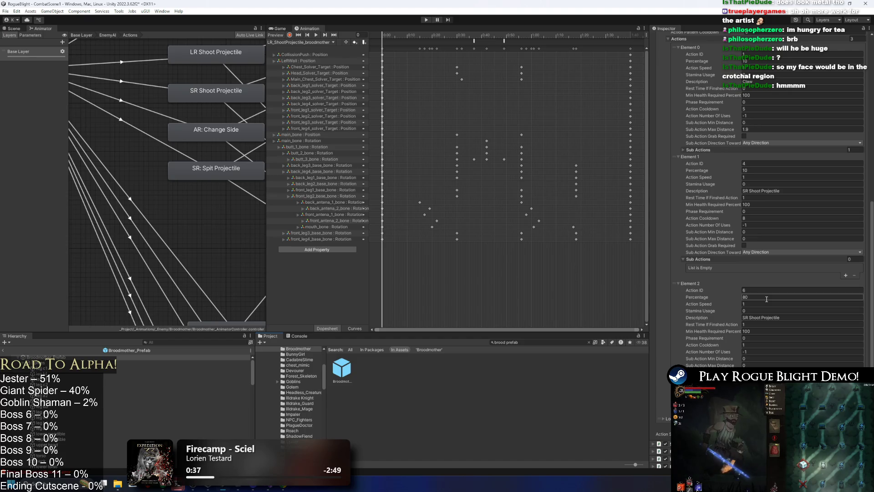
{"action": "scroll", "coordinate": [776, 311], "scroll_direction": "up", "scroll_amount": 10}
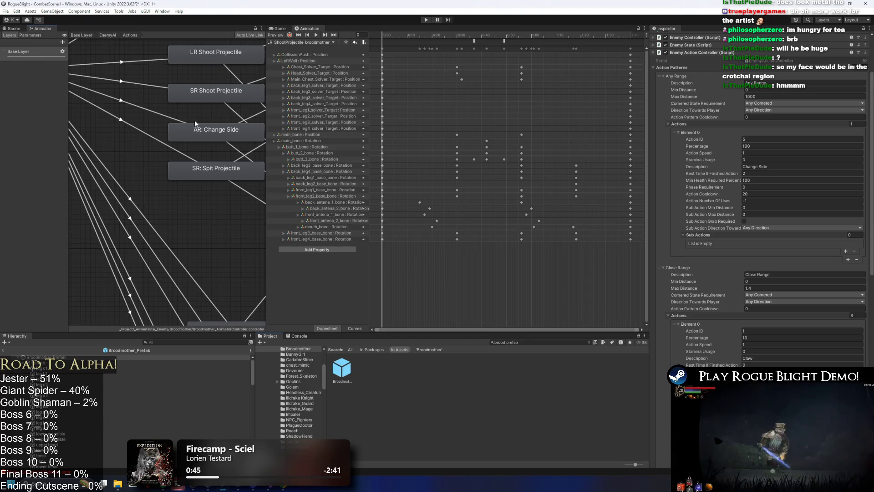
- Locate and select the AnyState transition into SR: Spit Projectile in the Animator graph
{"action": "left_click_drag", "start_coordinate": [195, 119], "coordinate": [178, 129]}
{"action": "left_click", "coordinate": [123, 117]}
{"action": "left_click", "coordinate": [125, 139]}
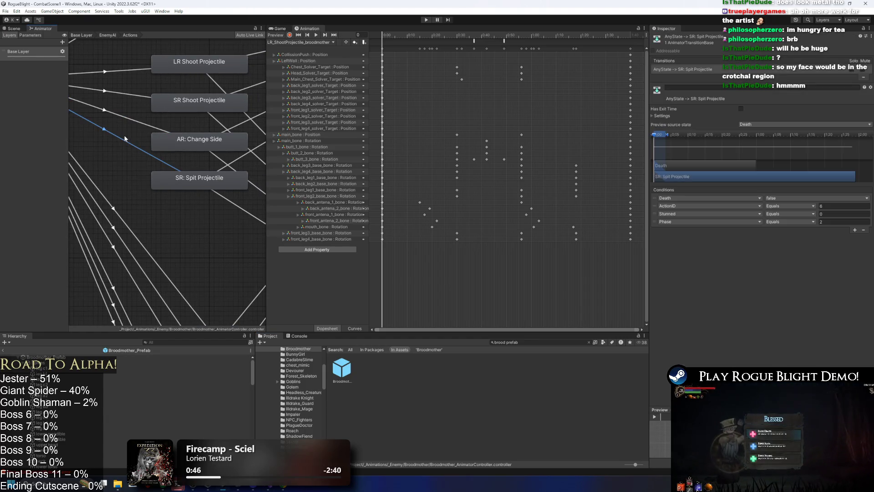
{"action": "left_click", "coordinate": [131, 122]}
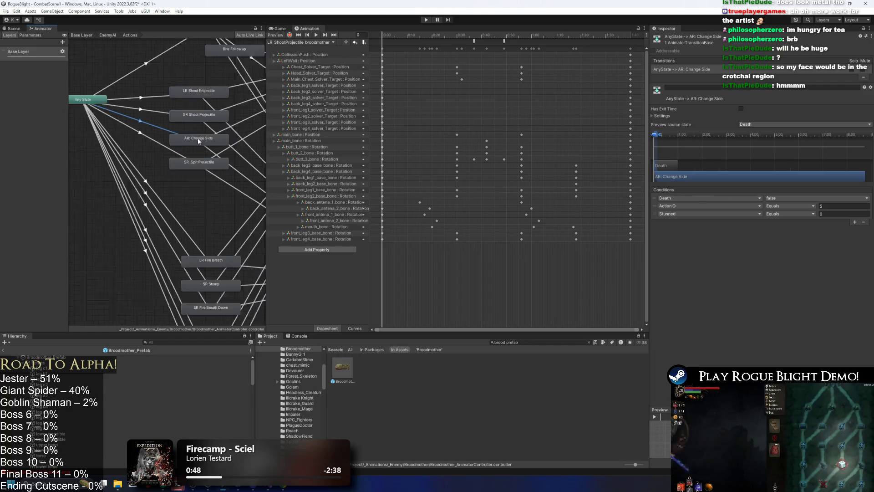
{"action": "scroll", "coordinate": [199, 138], "scroll_direction": "down", "scroll_amount": 4}
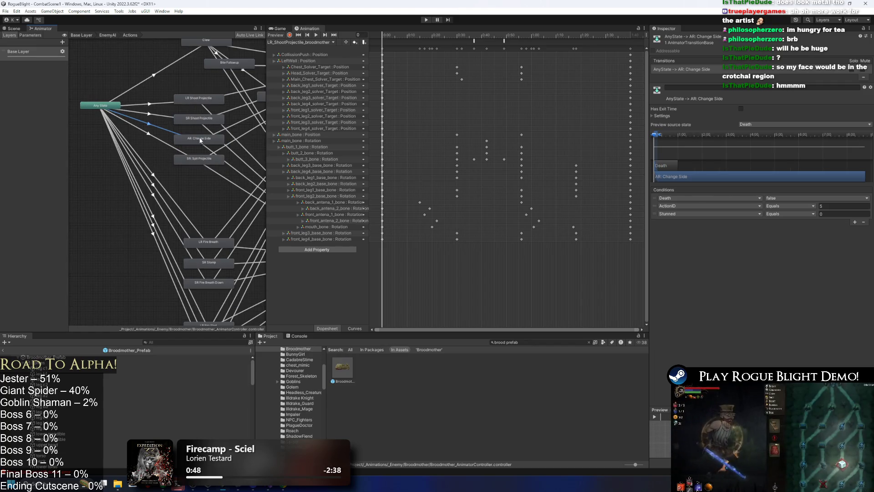
{"action": "left_click", "coordinate": [159, 116]}
{"action": "left_click_drag", "start_coordinate": [163, 144], "coordinate": [109, 146]}
{"action": "left_click", "coordinate": [202, 82]}
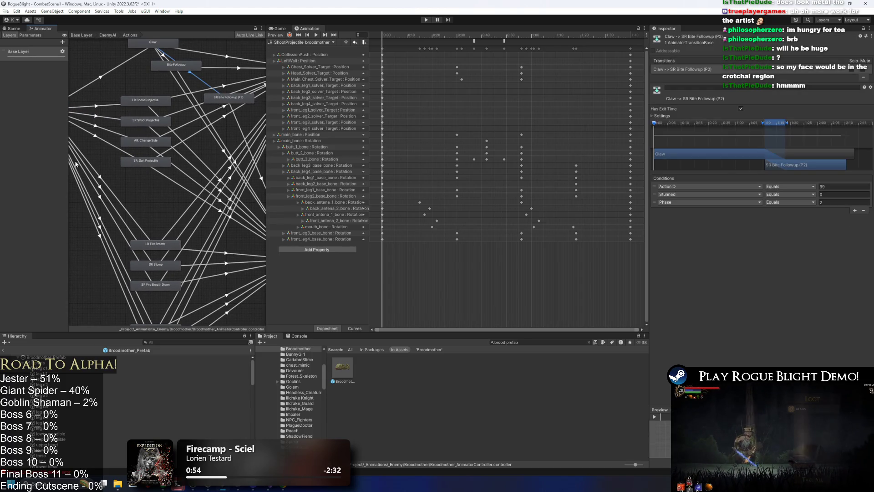
{"action": "left_click", "coordinate": [110, 146]}
{"action": "left_click", "coordinate": [146, 161]}
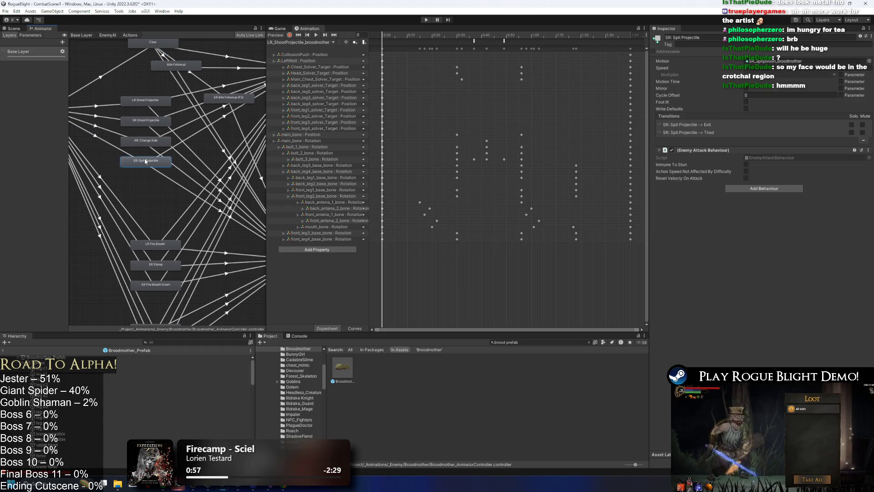
{"action": "left_click", "coordinate": [110, 145]}
{"action": "left_click_drag", "start_coordinate": [116, 146], "coordinate": [141, 161]}
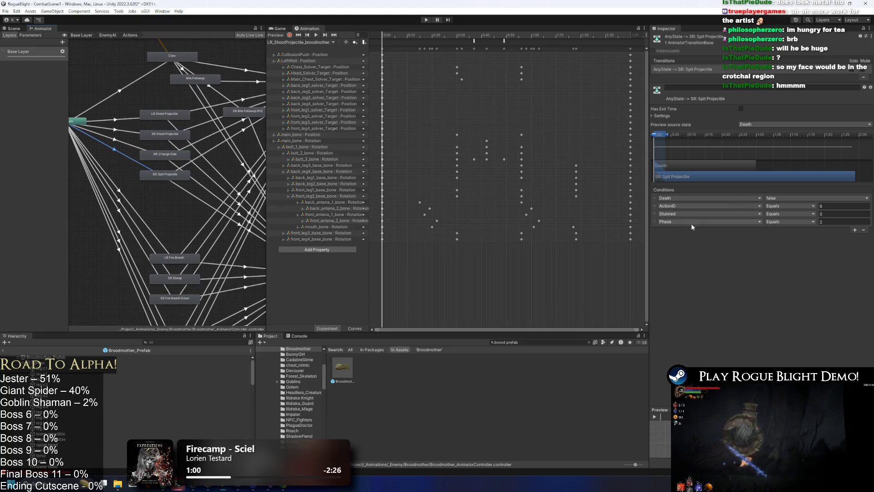
- Delete the transition's Phase condition and start Play mode, dismissing the warning
{"action": "left_click", "coordinate": [653, 223]}
{"action": "key", "text": "Delete"}
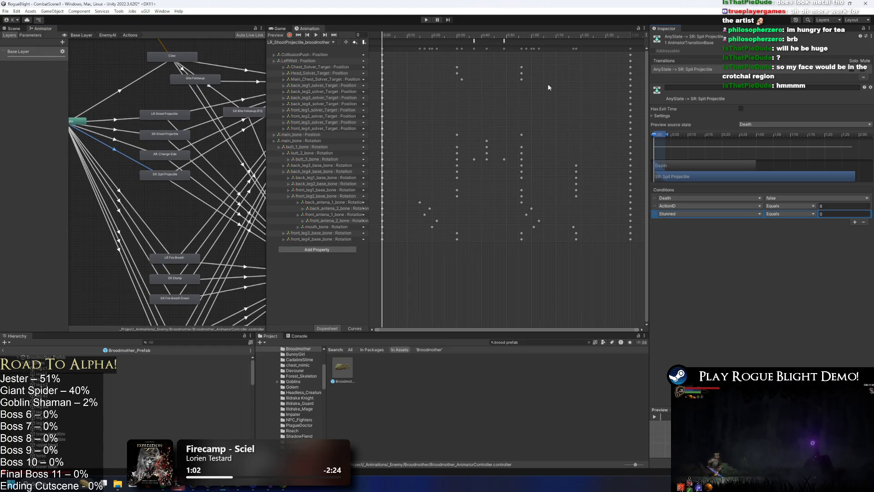
{"action": "left_click", "coordinate": [423, 19]}
{"action": "key", "text": "Return"}
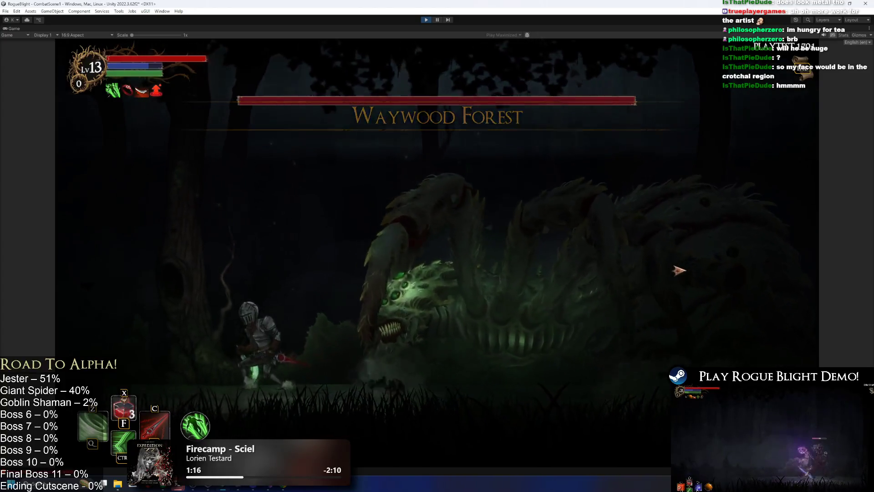
- Move the knight left and right and use the F slash to provoke the poison spit, then stop
{"action": "key", "text": "a"}
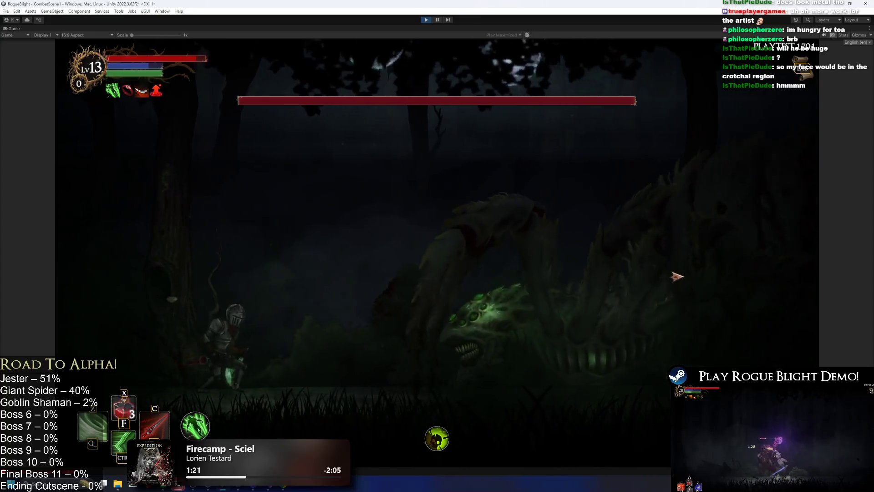
{"action": "key", "text": "d"}
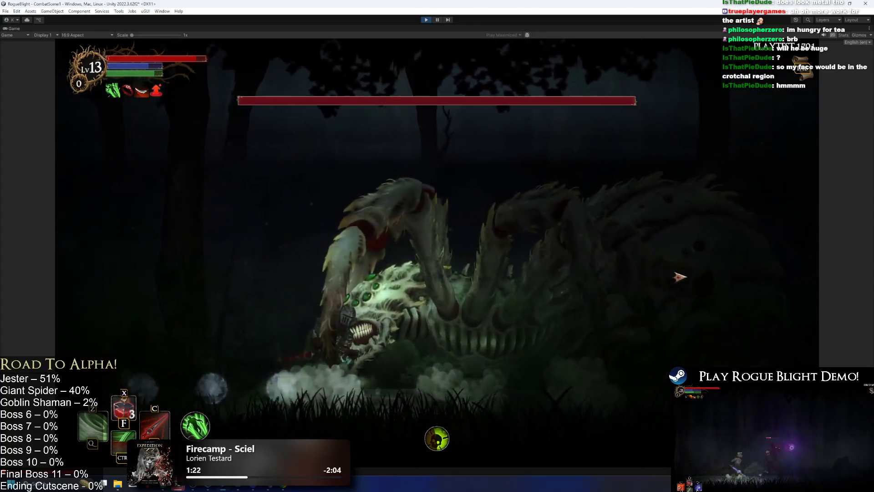
{"action": "key", "text": "f"}
{"action": "key", "text": "a"}
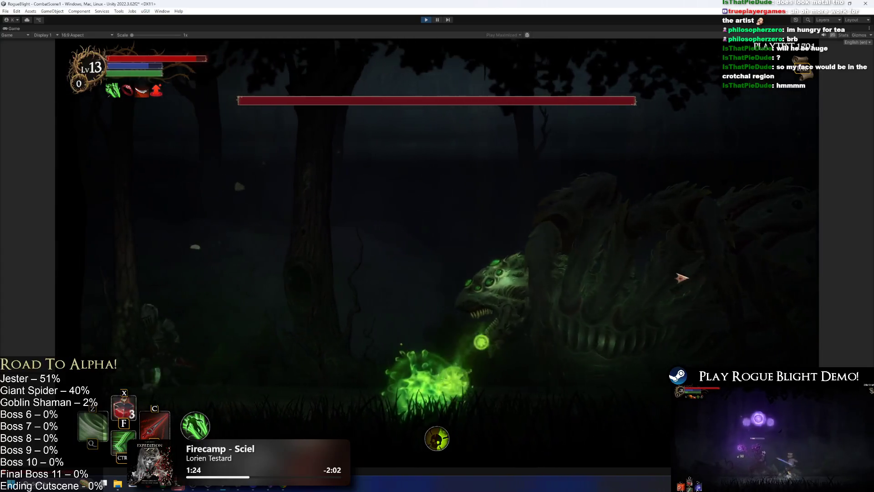
{"action": "key", "text": "d"}
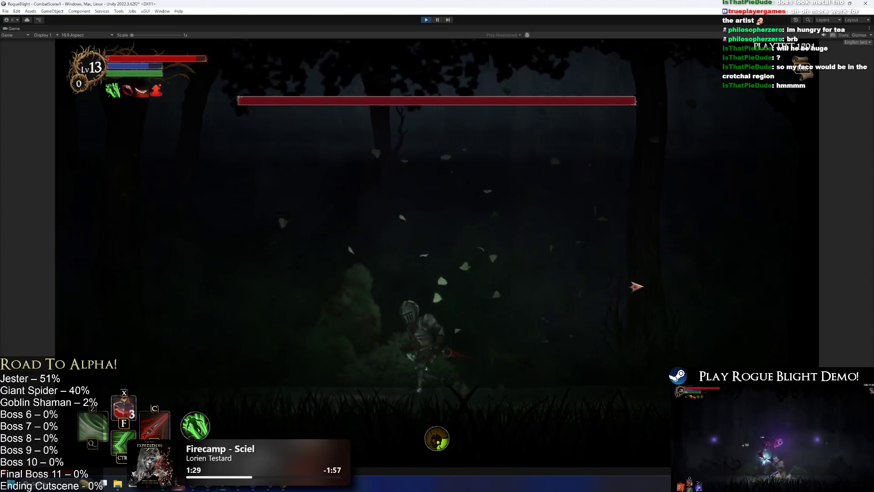
{"action": "key", "text": "a"}
{"action": "key", "text": "a"}
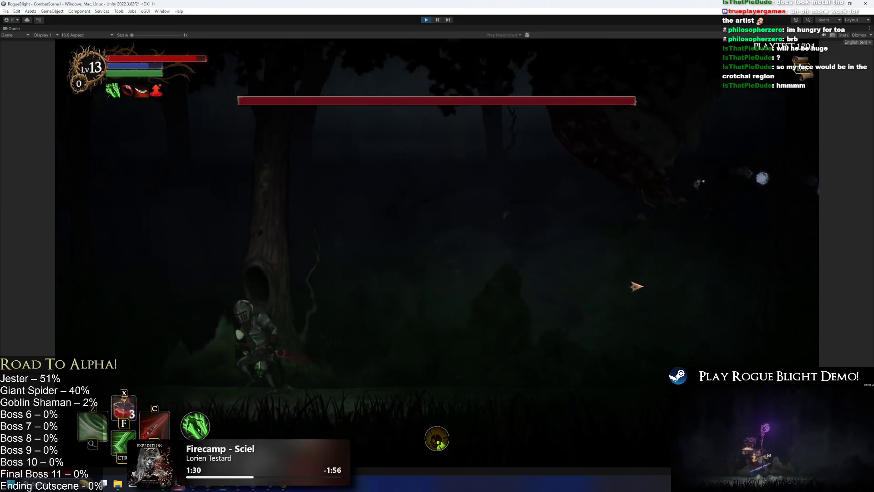
{"action": "key", "text": "d"}
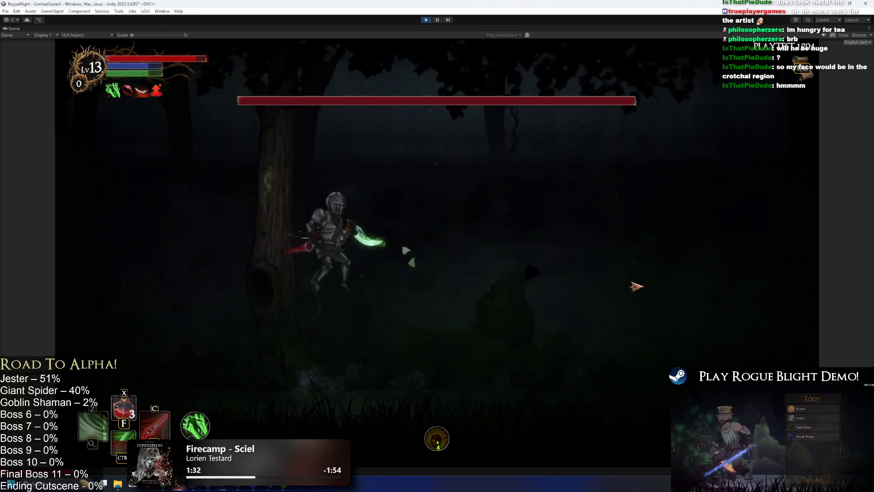
{"action": "key", "text": "a"}
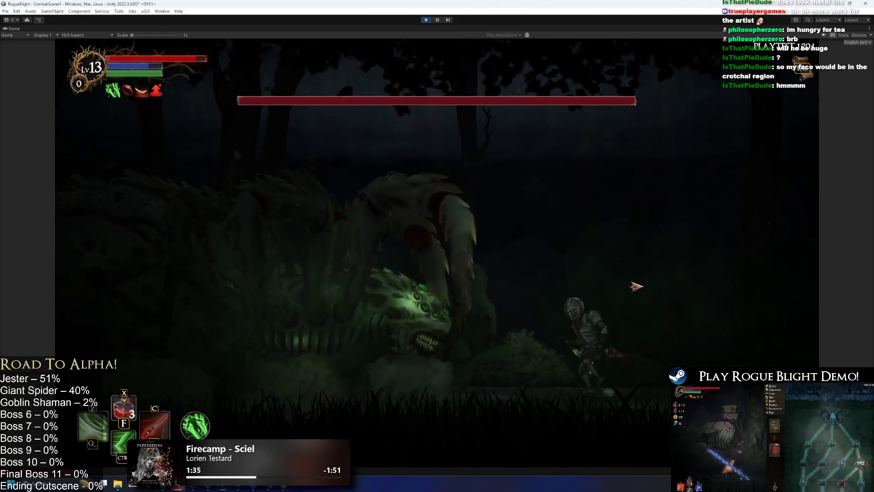
{"action": "key", "text": "a"}
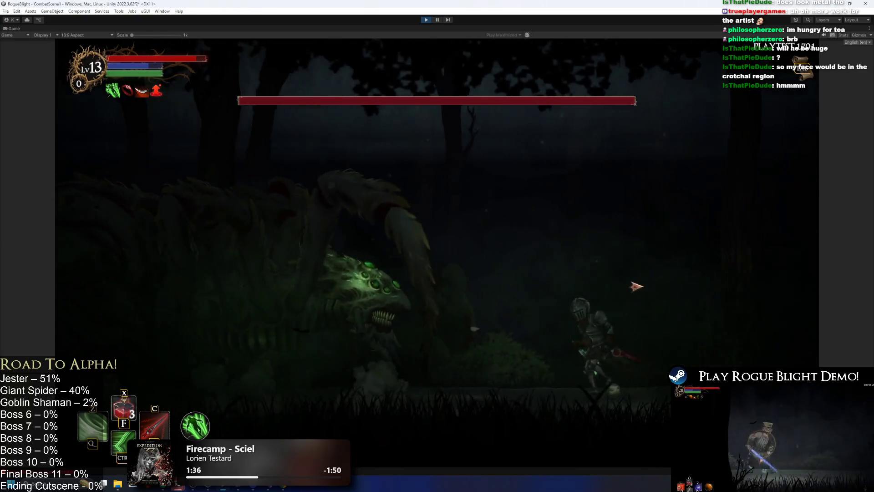
{"action": "key", "text": "a"}
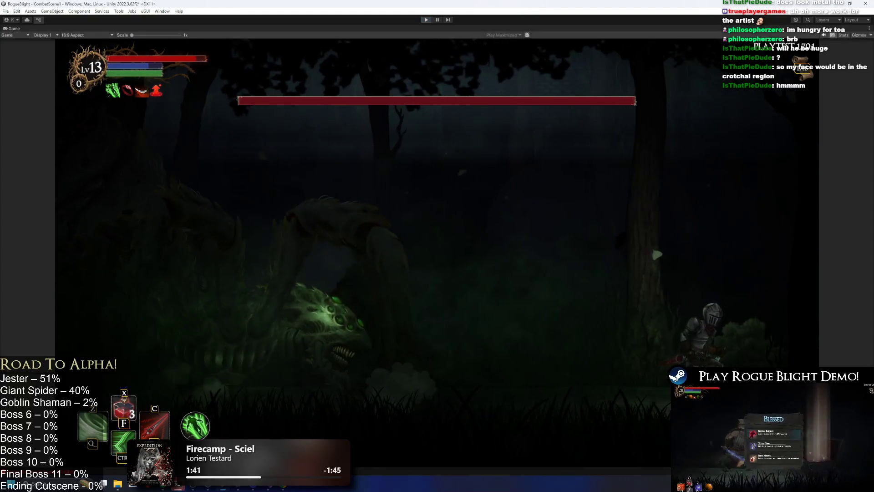
{"action": "key", "text": "ctrl+p"}
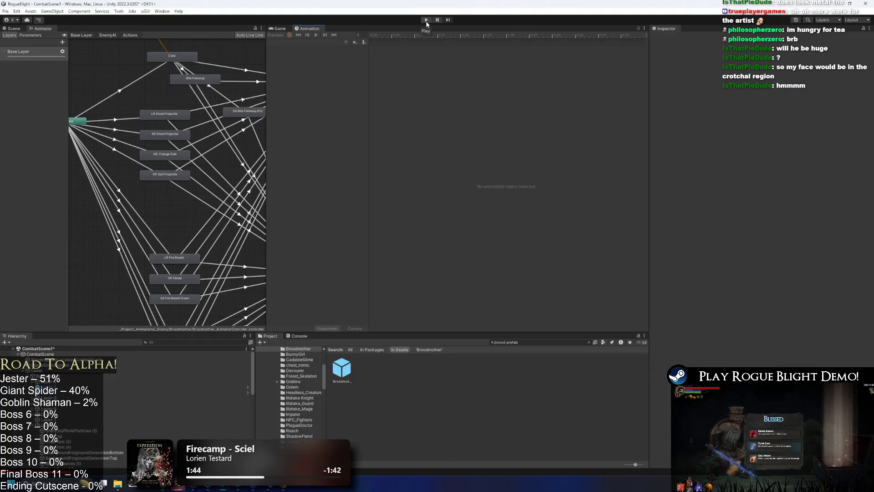
- Check the Broodmother's Sprites, chest_bone and SR: Spit Projectile state, then go to the TODO notes
{"action": "double_click", "coordinate": [343, 367]}
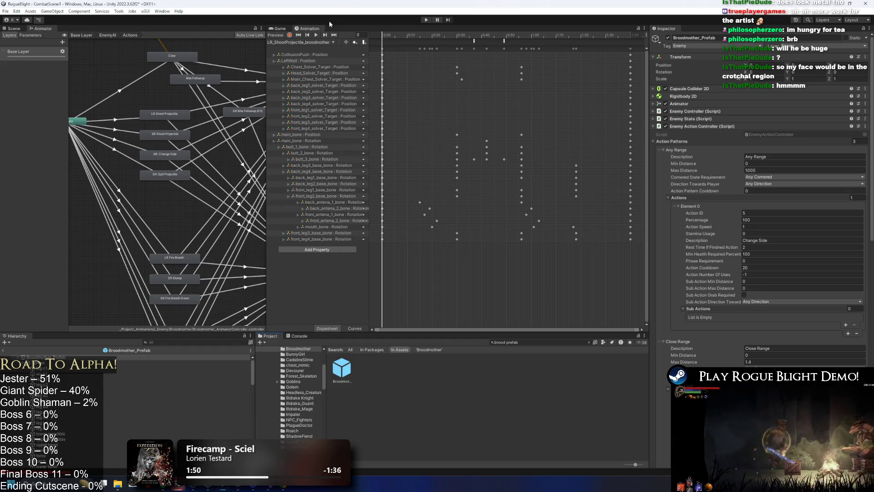
{"action": "left_click", "coordinate": [71, 363]}
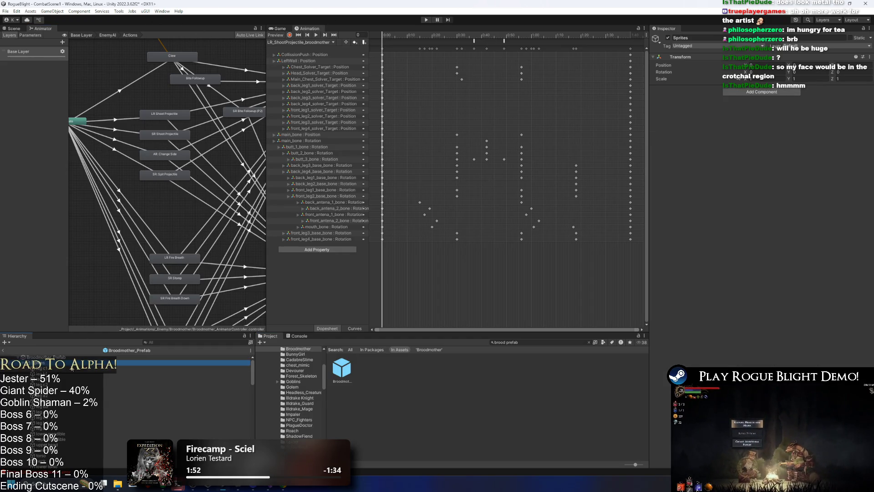
{"action": "left_click", "coordinate": [100, 375]}
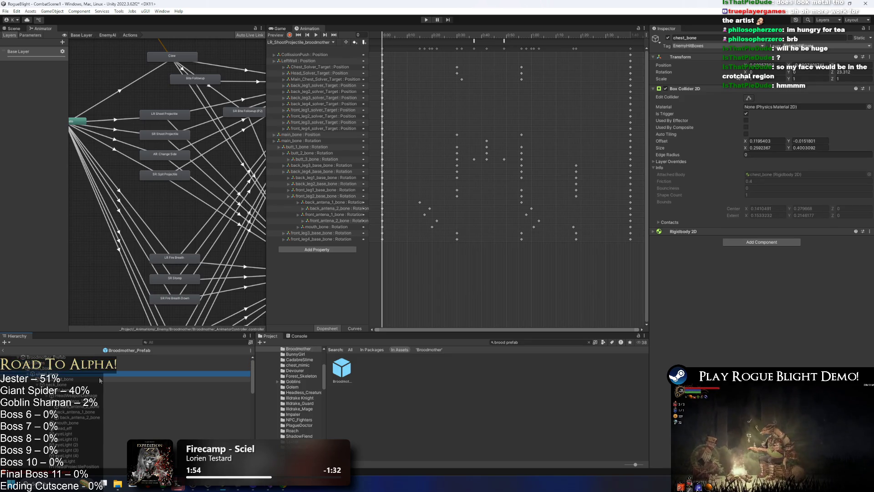
{"action": "left_click", "coordinate": [170, 175]}
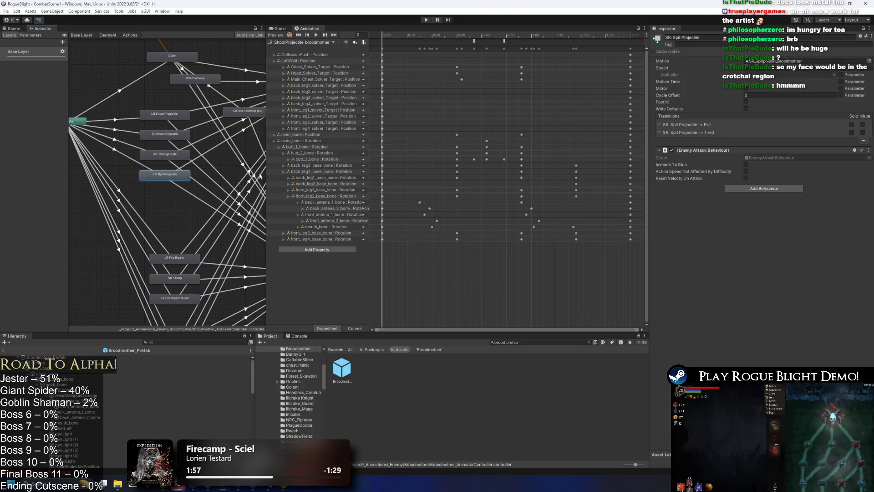
{"action": "left_click", "coordinate": [270, 486]}
{"action": "left_click", "coordinate": [180, 168]}
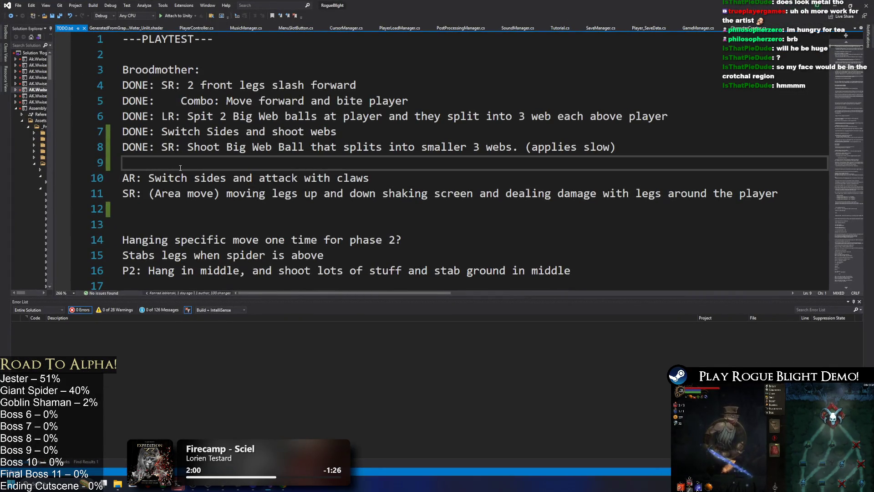
- Replace the claws wording on line 10 with 'th head from air, shoot poison down'
{"action": "left_click_drag", "start_coordinate": [317, 178], "coordinate": [377, 173]}
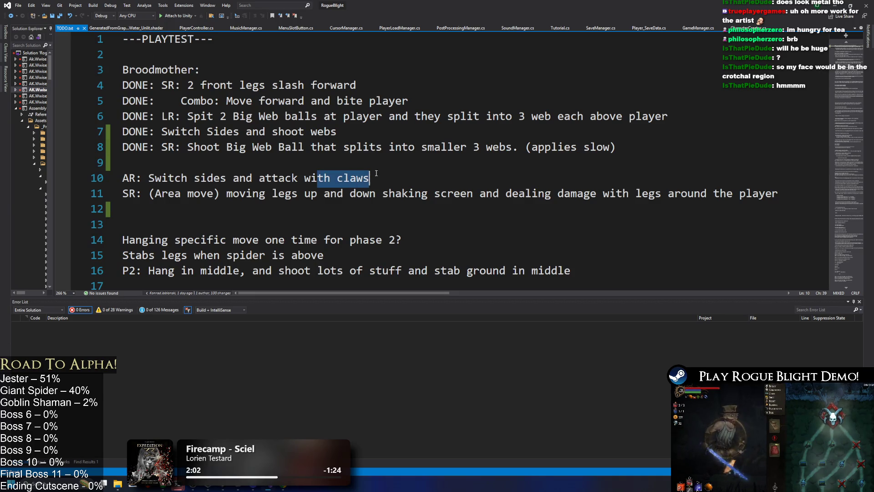
{"action": "key", "text": "BackSpace"}
{"action": "type", "text": "th hea"}
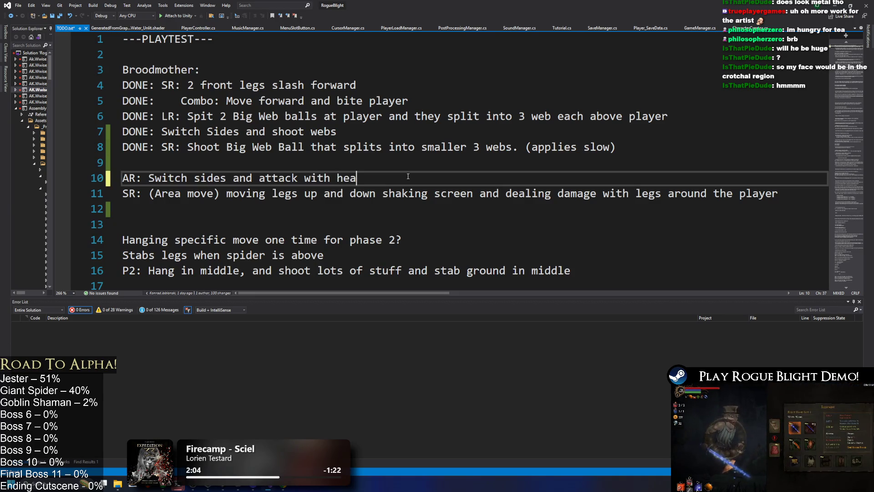
{"action": "type", "text": "d from air"}
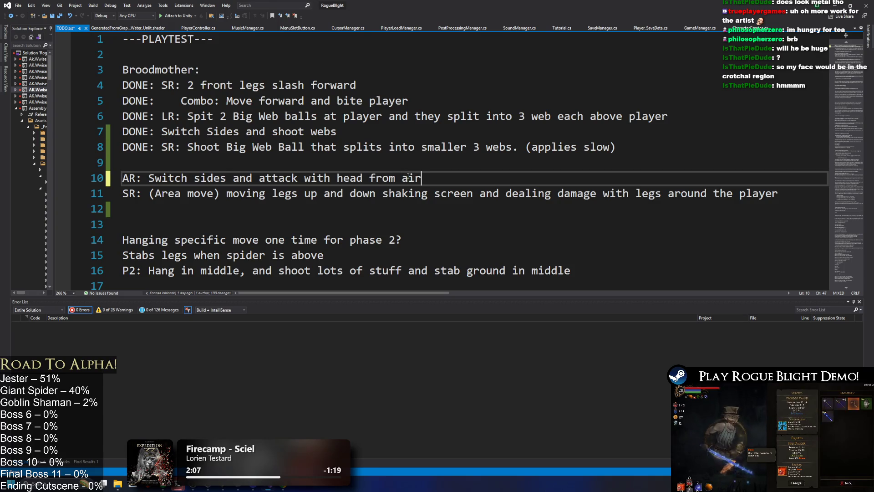
{"action": "type", "text": ", shoot poi"}
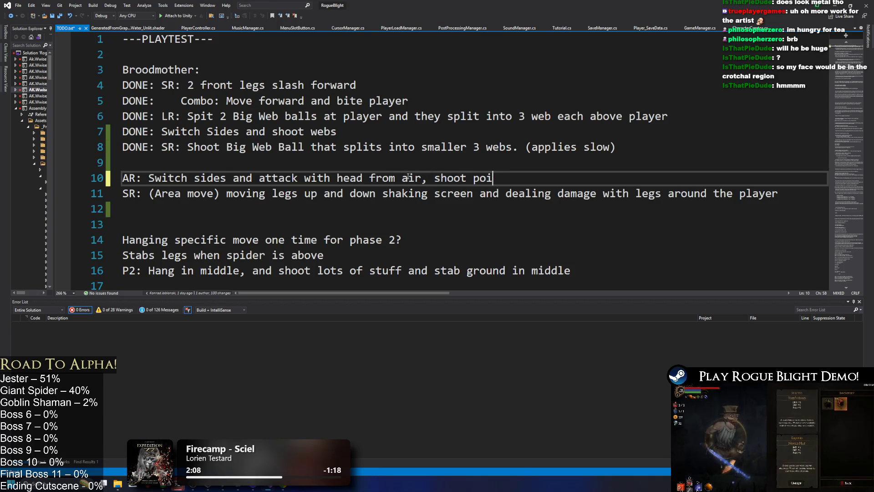
{"action": "type", "text": "son"}
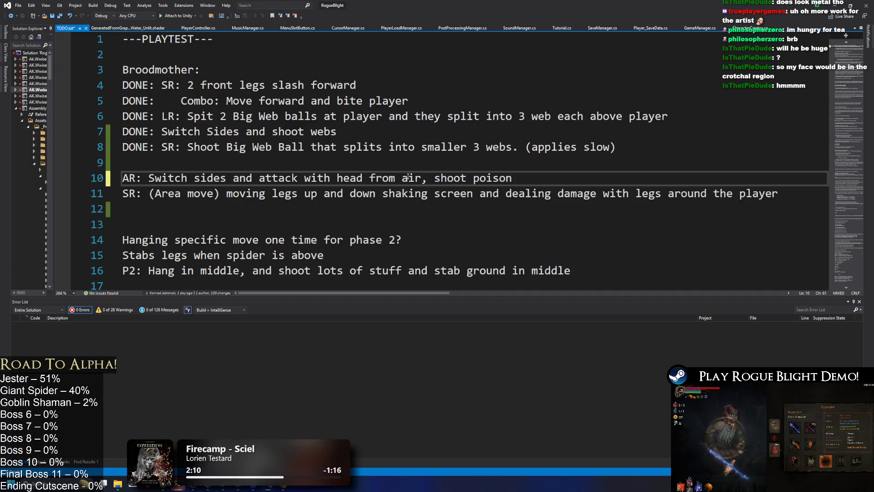
{"action": "type", "text": " down"}
- Add a line 'SR: Vomit Shoot poison from mouth' below it, fixing the typos
{"action": "key", "text": "Return"}
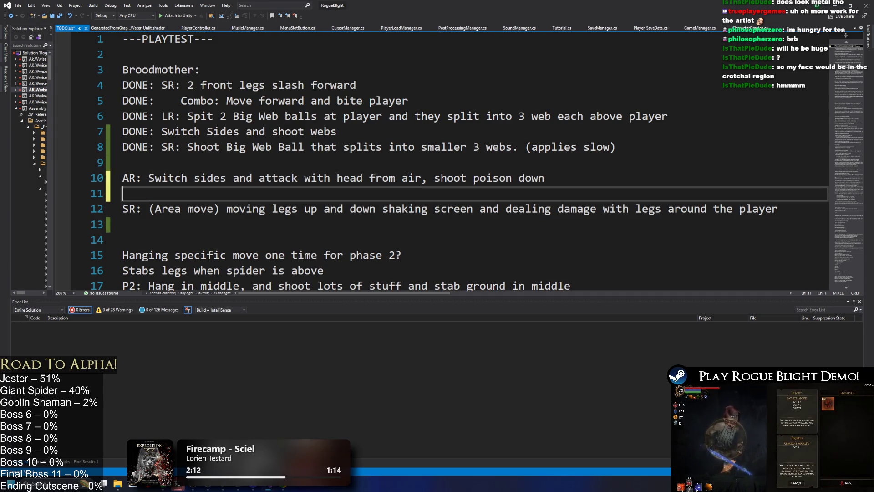
{"action": "type", "text": "SR: Shoot poison from moth"}
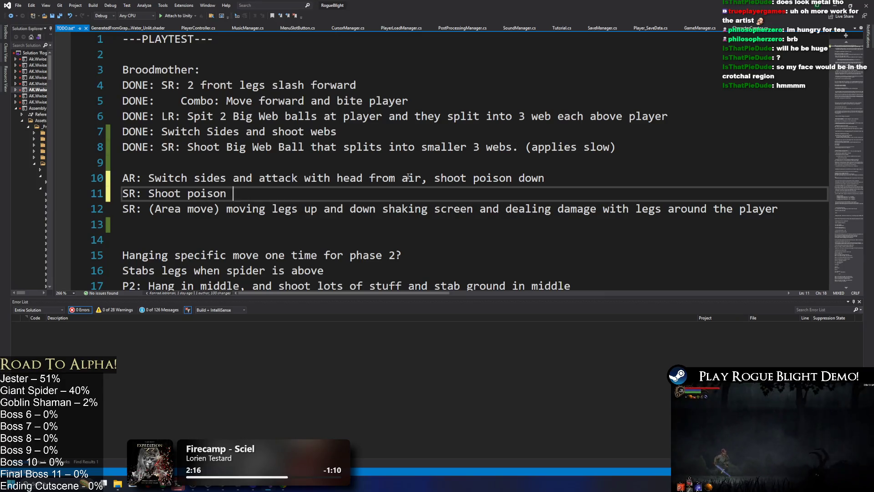
{"action": "key", "text": "BackSpace"}
{"action": "key", "text": "BackSpace"}
{"action": "key", "text": "BackSpace"}
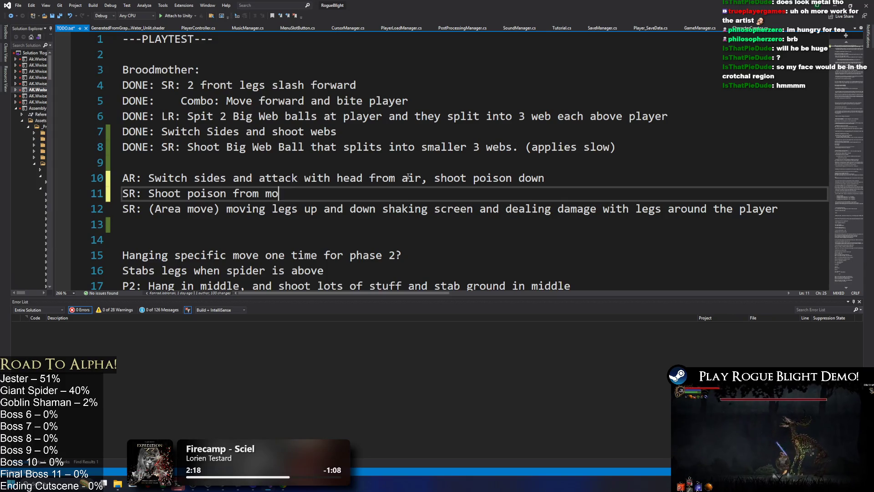
{"action": "left_click", "coordinate": [142, 193]}
{"action": "type", "text": "Vomit"}
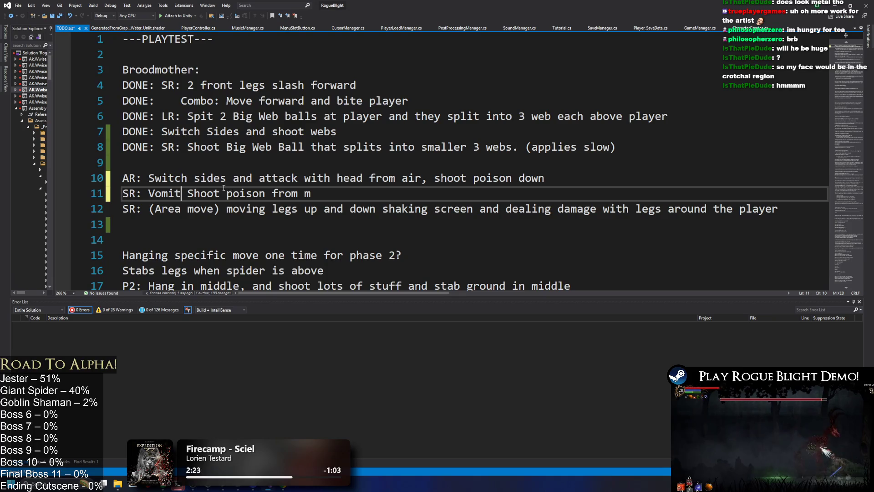
{"action": "type", "text": "outh"}
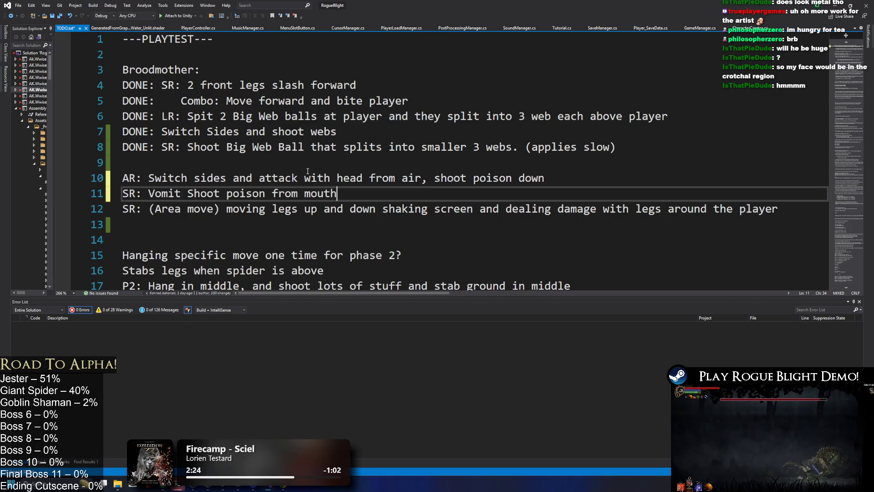
{"action": "key", "text": "Return"}
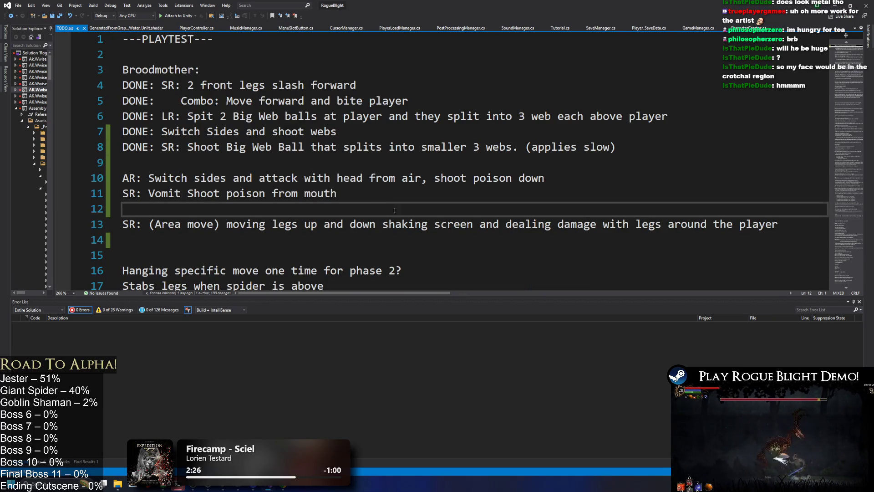
{"action": "key", "text": "alt+Tab"}
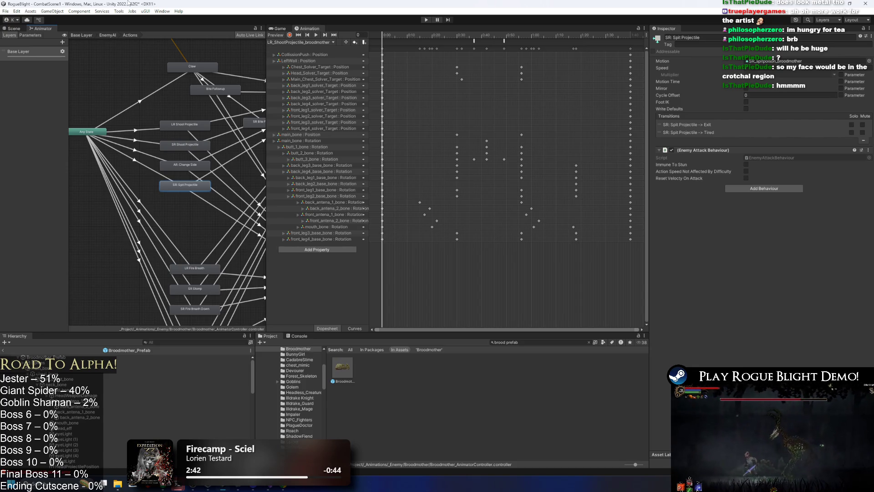
- Check the conditions on the AnyState → SR: Spit Projectile transition
{"action": "left_click", "coordinate": [155, 171]}
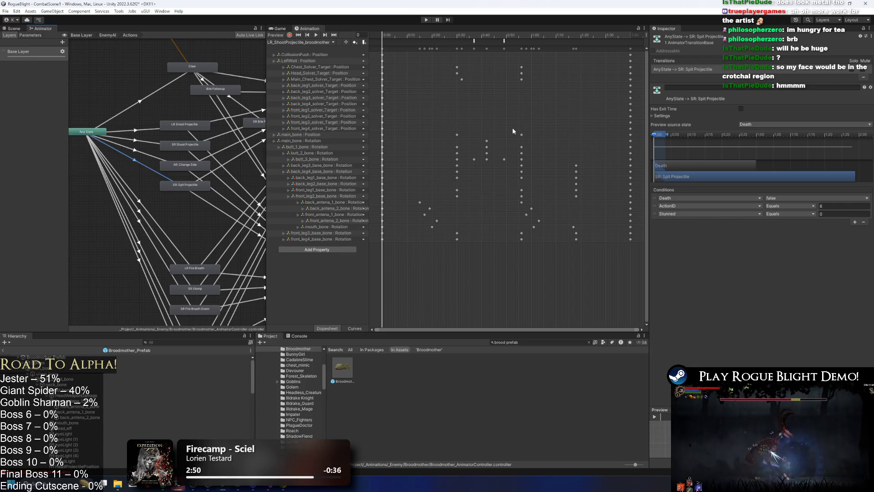
{"action": "key", "text": "alt+Tab"}
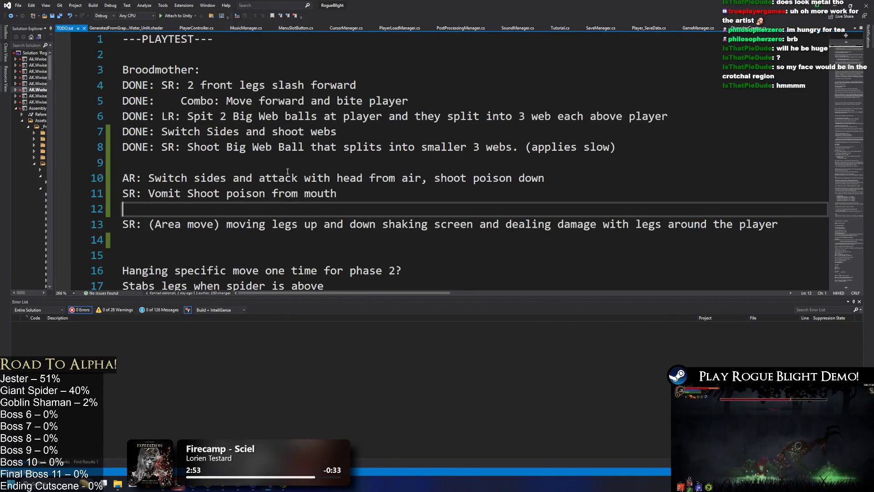
- Add the line 'LR: Shoot poison far' under the vomit entry, followed by a blank line
{"action": "left_click_drag", "start_coordinate": [372, 194], "coordinate": [96, 181]}
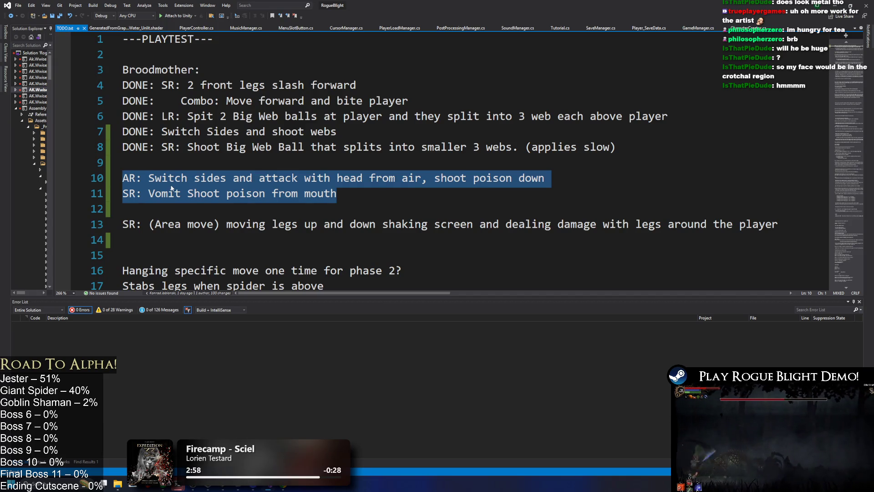
{"action": "left_click", "coordinate": [383, 194]}
{"action": "key", "text": "Return"}
{"action": "type", "text": "LR"}
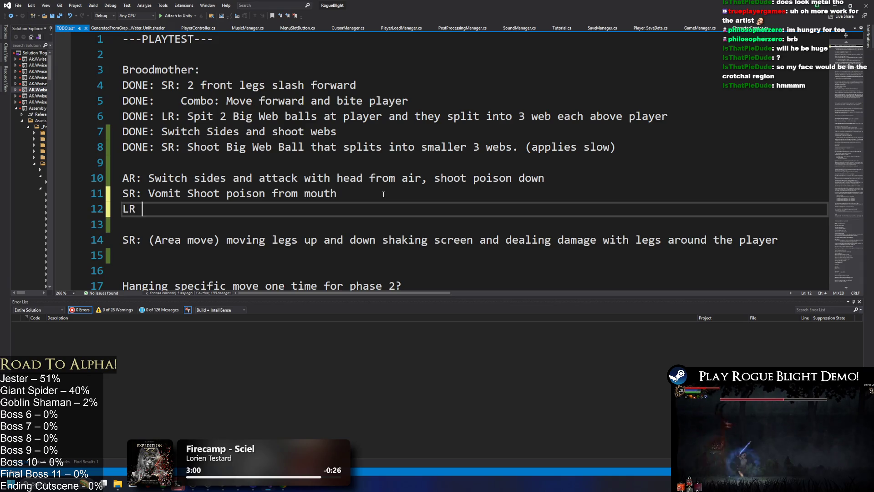
{"action": "type", "text": ": Shoot poison far"}
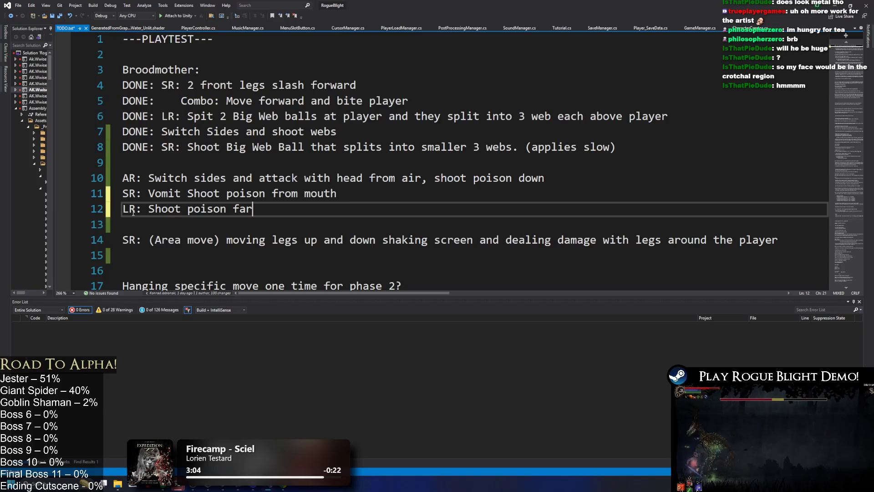
{"action": "left_click_drag", "start_coordinate": [331, 201], "coordinate": [317, 199]}
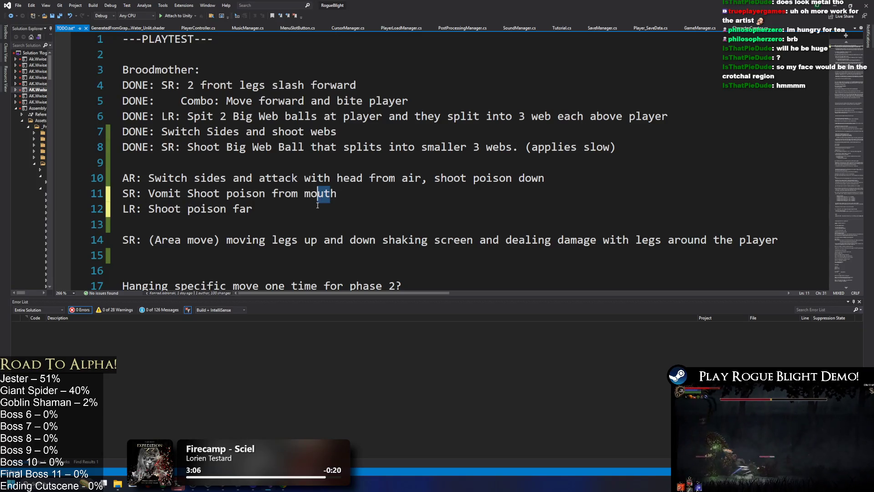
{"action": "left_click", "coordinate": [263, 213]}
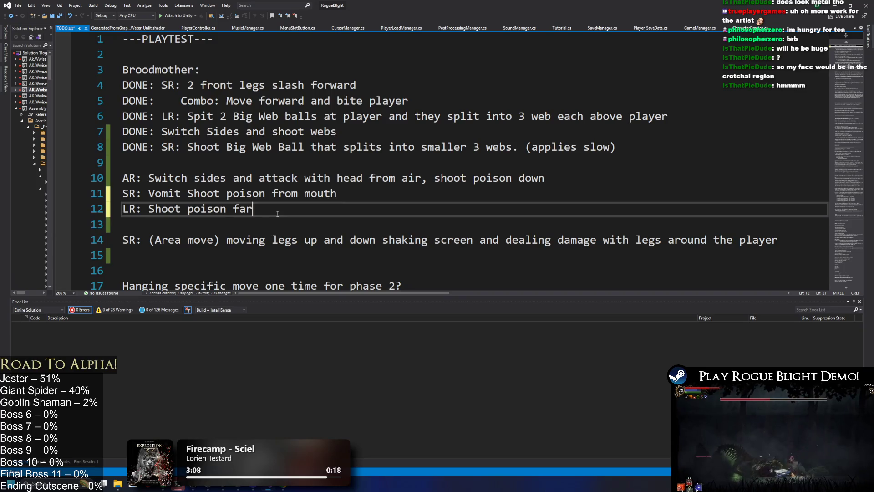
{"action": "key", "text": "Return"}
{"action": "key", "text": "Return"}
{"action": "key", "text": "Return"}
- Add the items 'P2: Big Move' and 'P2: Transformation' to the list
{"action": "key", "text": "Up"}
{"action": "type", "text": "P2"}
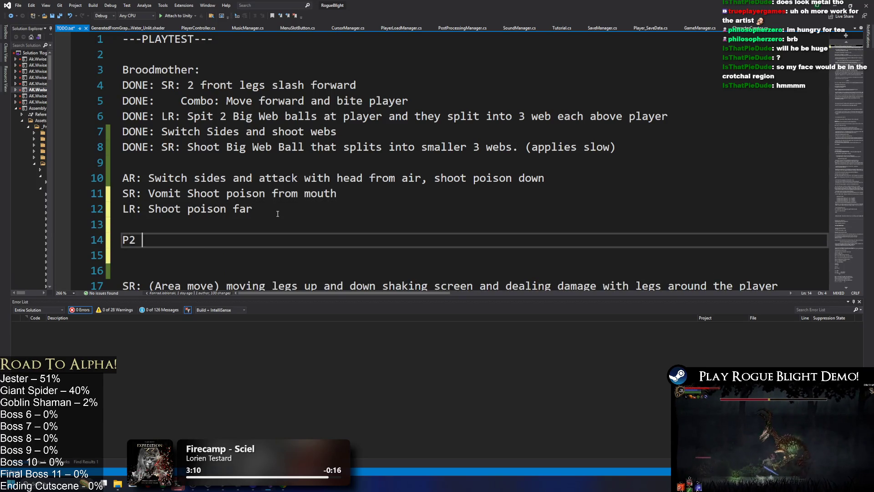
{"action": "key", "text": "BackSpace"}
{"action": "type", "text": ": Big Mov"}
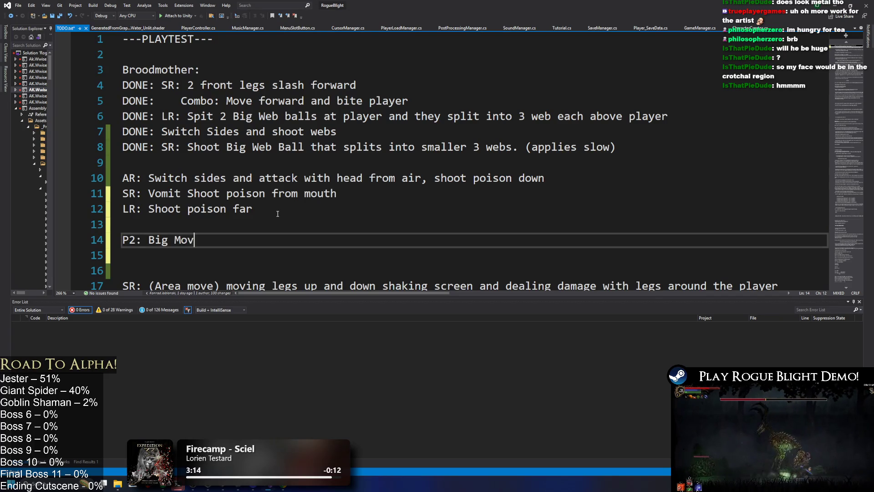
{"action": "type", "text": "e"}
{"action": "key", "text": "Return"}
{"action": "type", "text": "P2: trasn"}
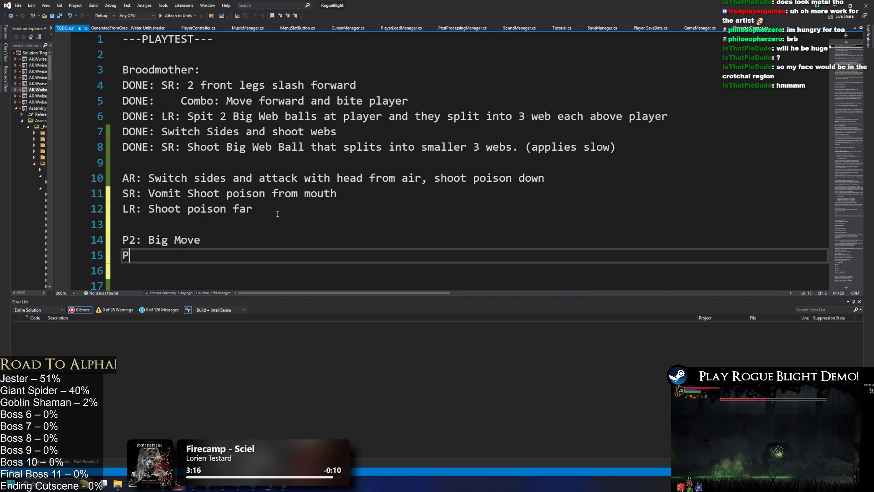
{"action": "key", "text": "BackSpace"}
{"action": "key", "text": "BackSpace"}
{"action": "key", "text": "BackSpace"}
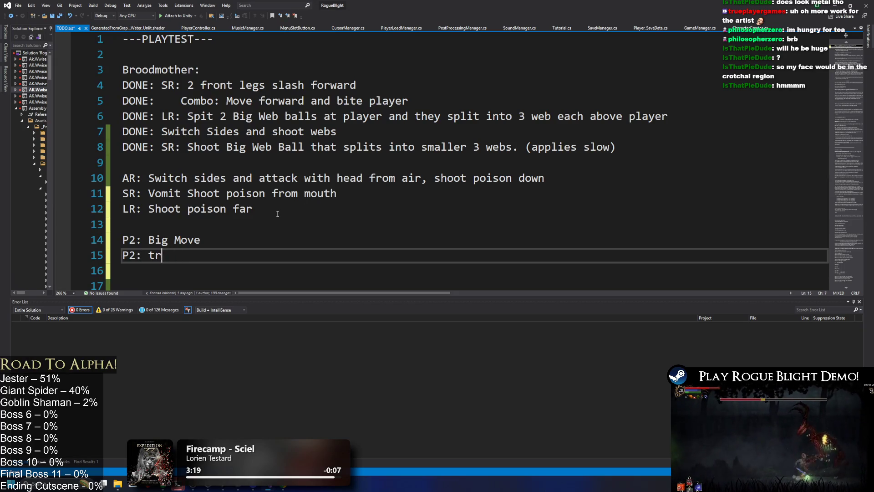
{"action": "type", "text": "Transformation"}
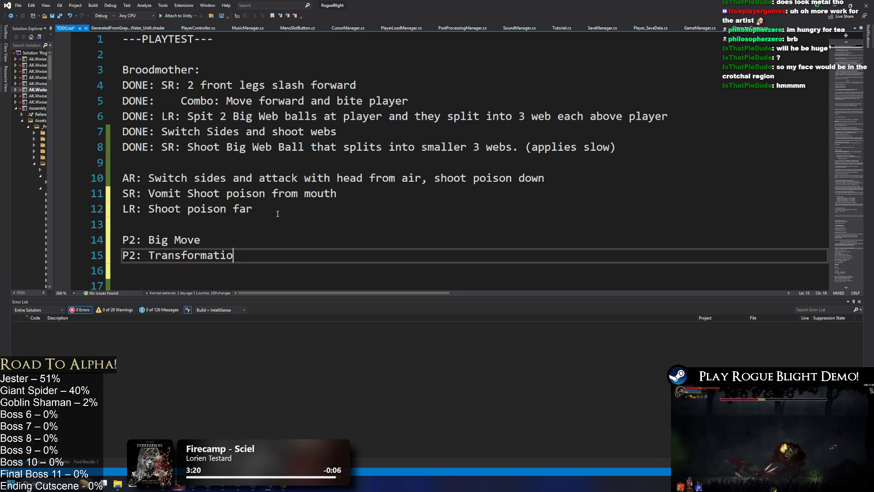
- Add 'P2: Add more projectiles to all moves', tidy the group spacing, and save TODO.txt
{"action": "scroll", "coordinate": [295, 195], "scroll_direction": "down", "scroll_amount": 2}
{"action": "key", "text": "Return"}
{"action": "type", "text": "P"}
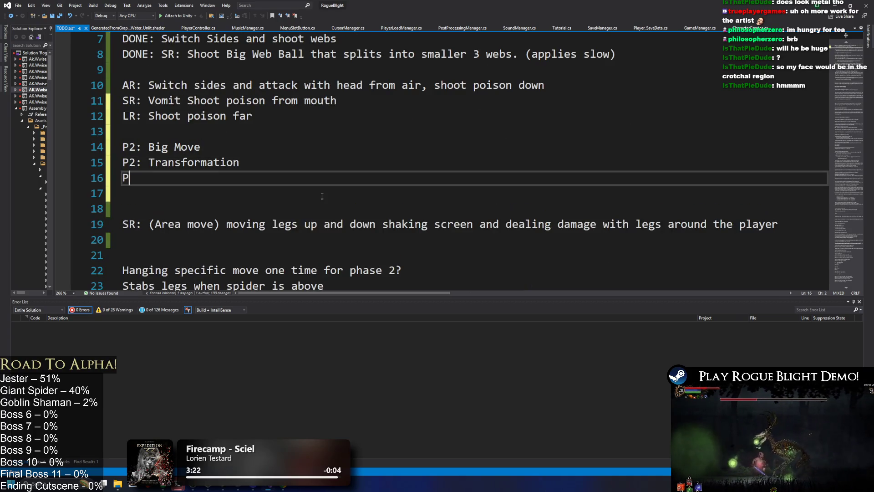
{"action": "type", "text": "2: Add more p"}
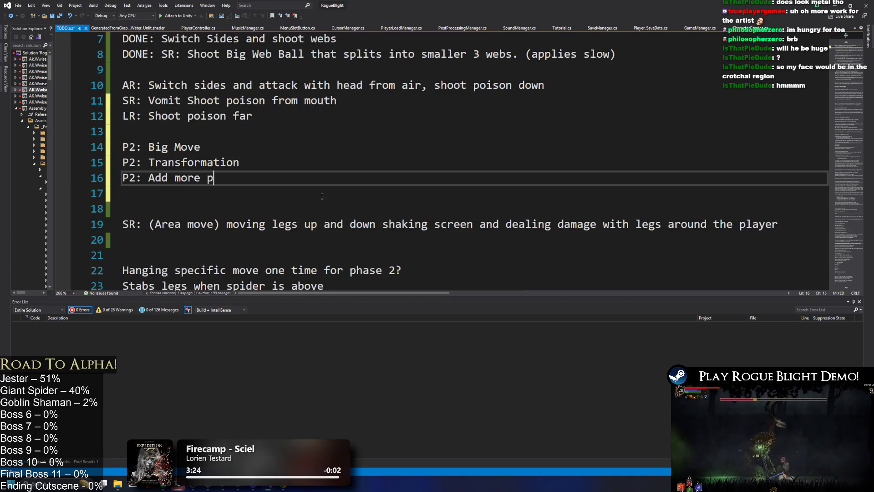
{"action": "type", "text": "rojectiles to all moves"}
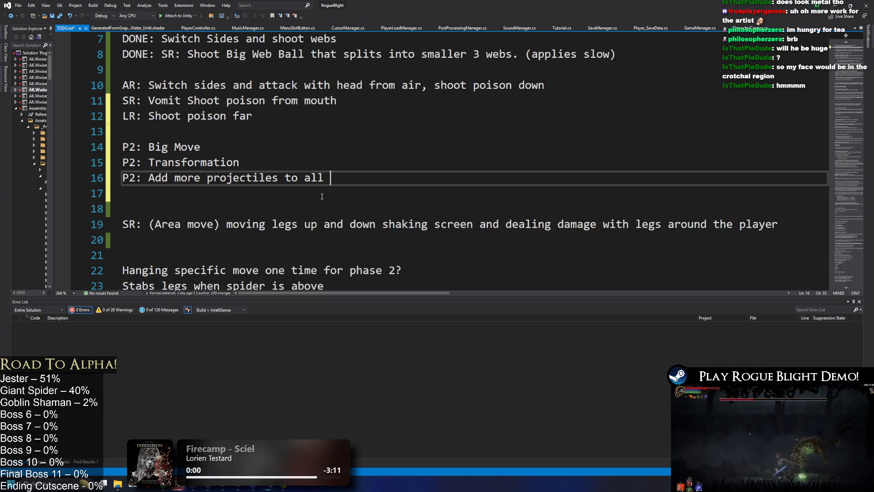
{"action": "scroll", "coordinate": [464, 212], "scroll_direction": "up", "scroll_amount": 2}
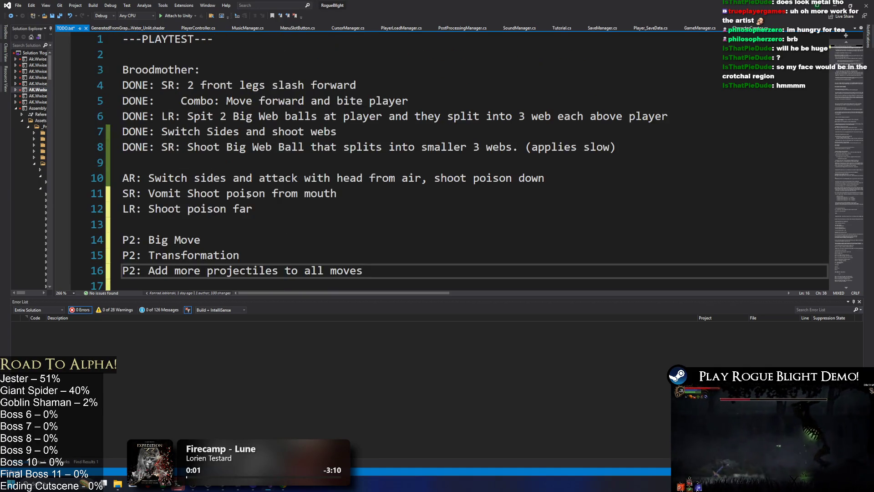
{"action": "left_click", "coordinate": [297, 226]}
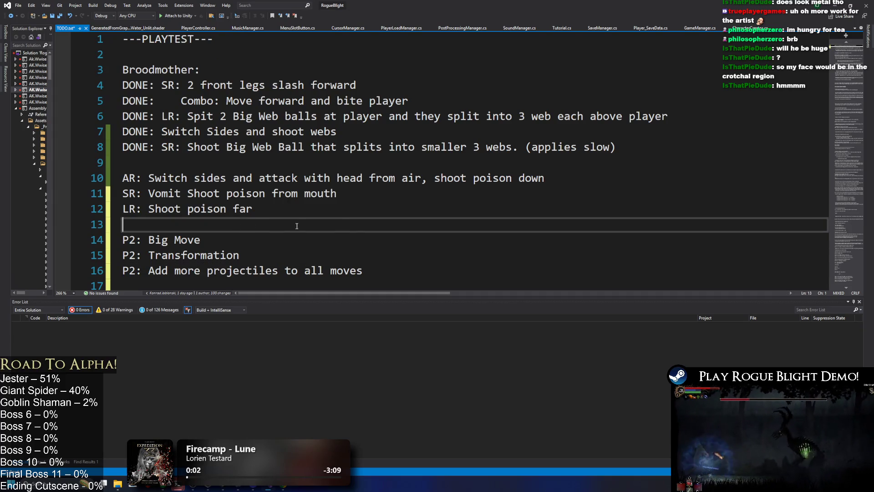
{"action": "key", "text": "BackSpace"}
{"action": "type", "text": "="}
{"action": "left_click_drag", "start_coordinate": [371, 269], "coordinate": [65, 173]}
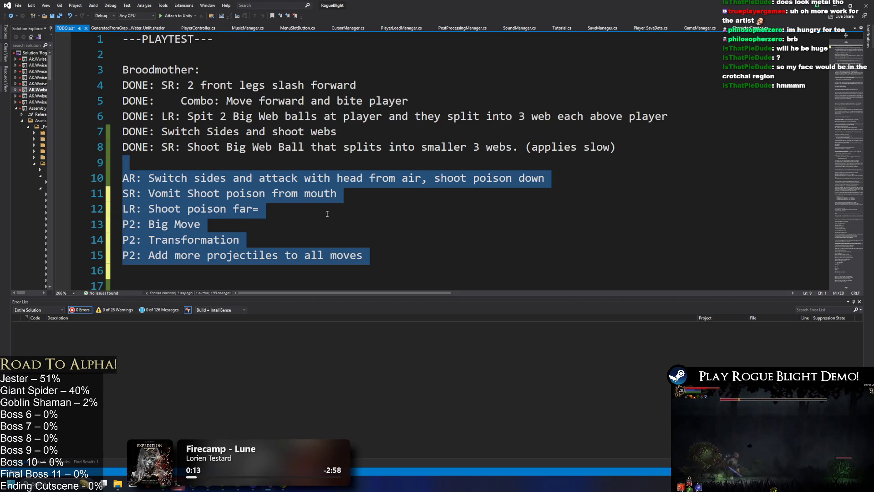
{"action": "left_click", "coordinate": [391, 206]}
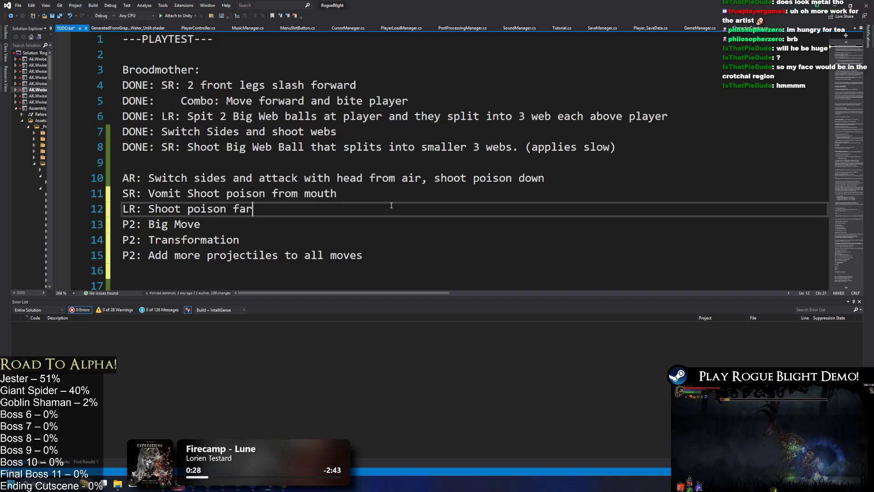
{"action": "key", "text": "ctrl+s"}
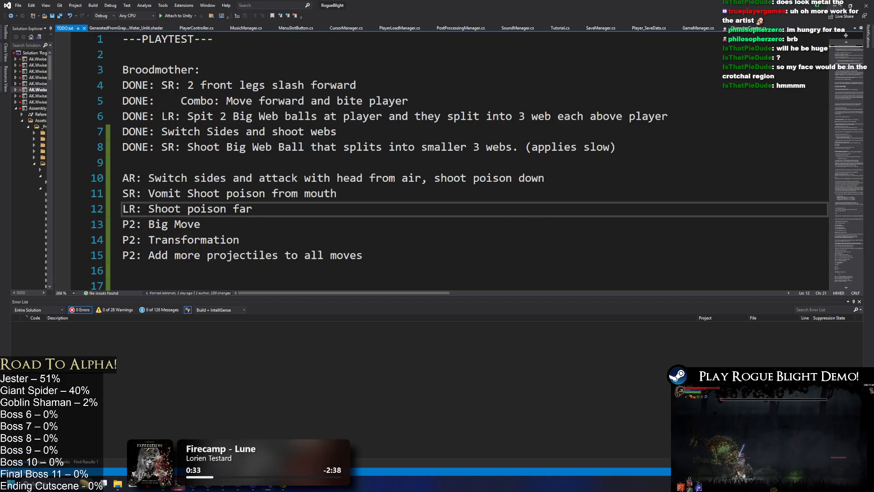
- Select the poison-attack tasks on lines 10–15 while switching between Unity and Visual Studio
{"action": "left_click", "coordinate": [839, 3]}
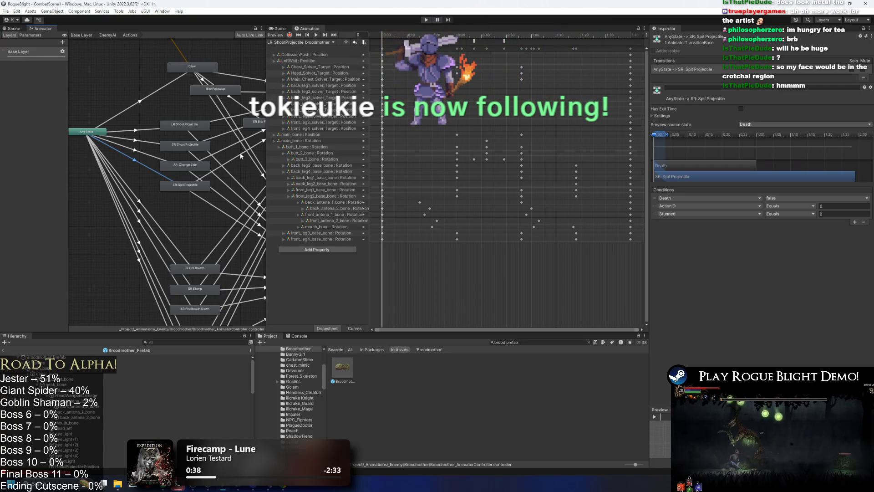
{"action": "key", "text": "alt+Tab"}
{"action": "left_click_drag", "start_coordinate": [369, 255], "coordinate": [98, 178]}
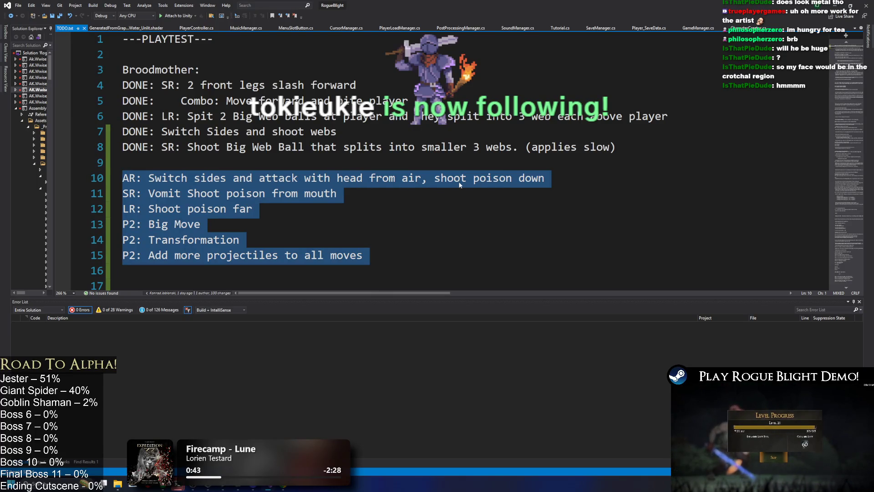
{"action": "left_click", "coordinate": [427, 253]}
{"action": "mouse_move", "coordinate": [427, 253]}
{"action": "left_mouse_down"}
{"action": "mouse_move", "coordinate": [173, 224]}
{"action": "mouse_move", "coordinate": [98, 180]}
{"action": "left_mouse_up"}
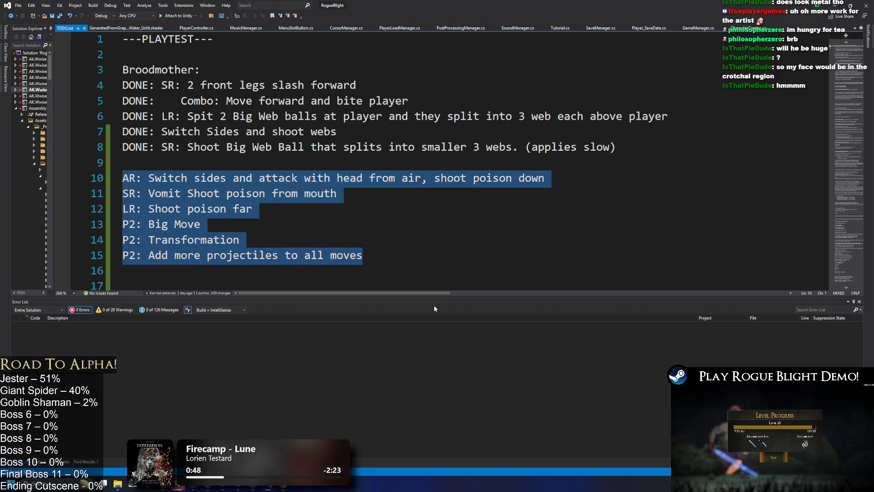
{"action": "key", "text": "super+n"}
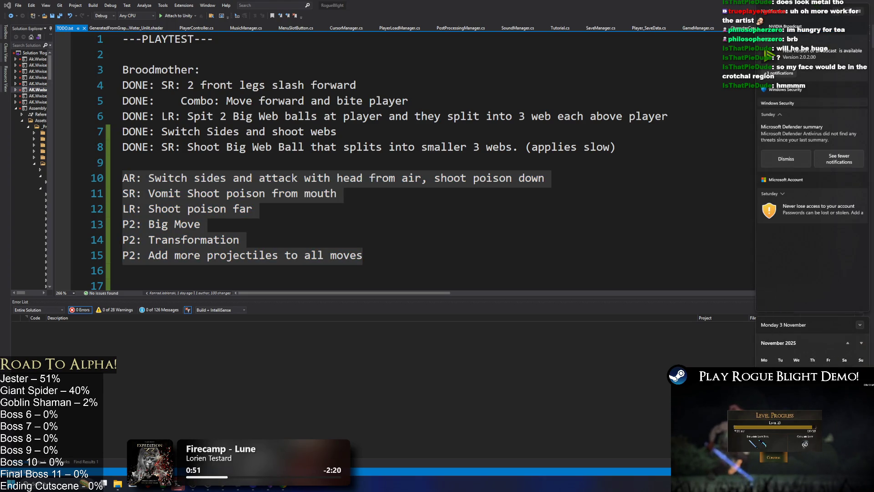
{"action": "left_click", "coordinate": [388, 221]}
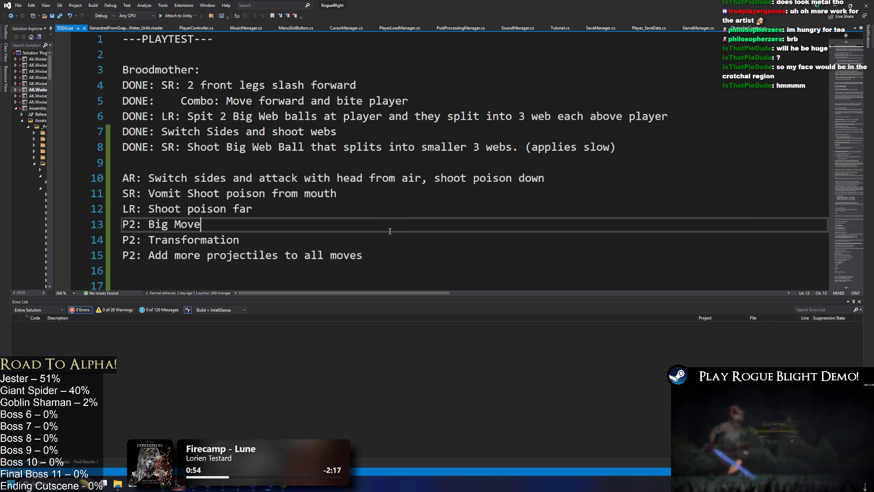
{"action": "mouse_move", "coordinate": [386, 261]}
{"action": "left_mouse_down"}
{"action": "mouse_move", "coordinate": [298, 257]}
{"action": "mouse_move", "coordinate": [83, 180]}
{"action": "left_mouse_up"}
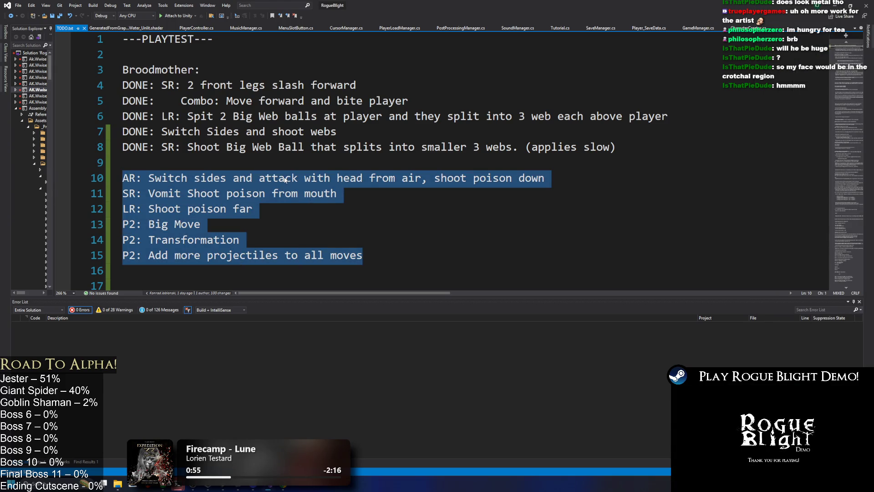
{"action": "key", "text": "alt+Tab"}
{"action": "key", "text": "alt+Tab"}
{"action": "left_click", "coordinate": [204, 240]}
{"action": "key", "text": "alt+Tab"}
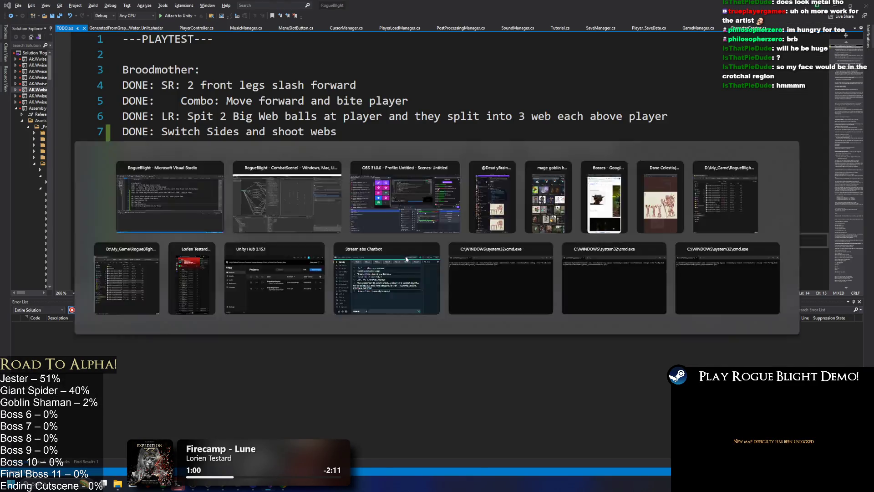
{"action": "key", "text": "alt+Tab"}
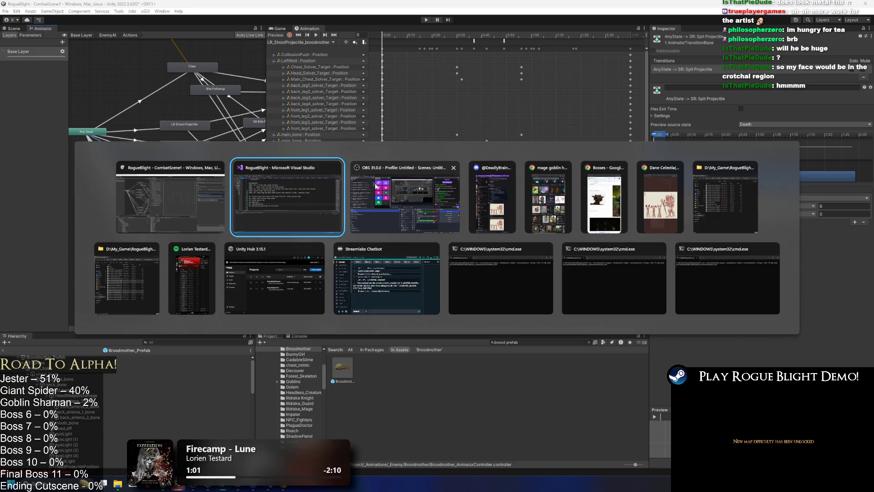
{"action": "key", "text": "alt+Tab"}
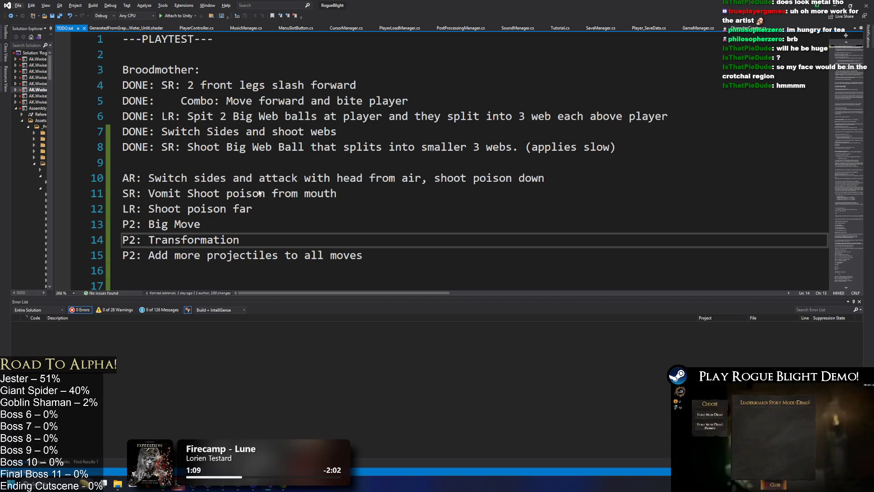
- Step through each task line from Combo down to Big Move, then minimize Visual Studio
{"action": "left_click", "coordinate": [209, 101]}
{"action": "left_click", "coordinate": [218, 117]}
{"action": "left_click", "coordinate": [220, 132]}
{"action": "left_click", "coordinate": [224, 149]}
{"action": "left_click", "coordinate": [190, 180]}
{"action": "left_click", "coordinate": [173, 194]}
{"action": "left_click", "coordinate": [162, 209]}
{"action": "left_click", "coordinate": [165, 229]}
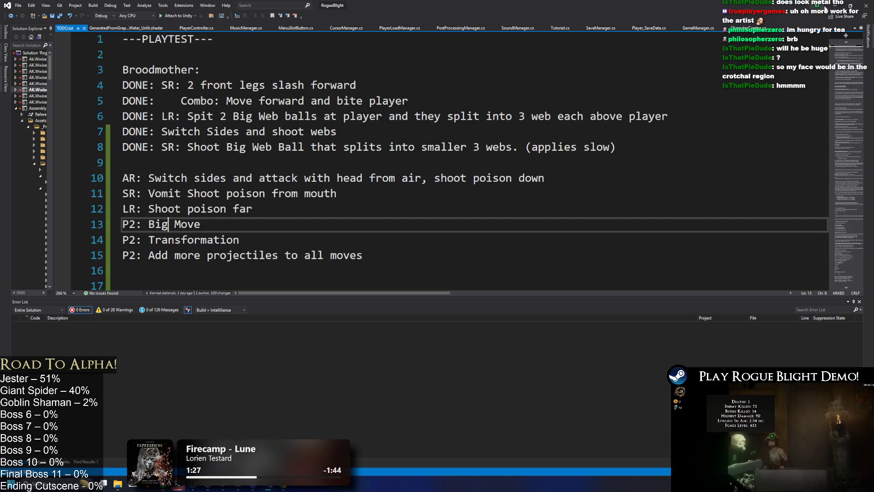
{"action": "left_click", "coordinate": [825, 7]}
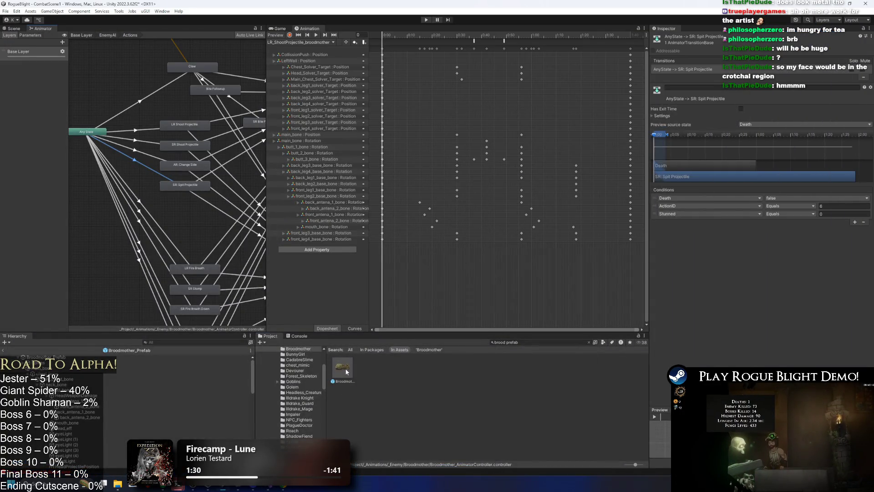
- Select Broodmother_Prefab and expand its Projectile Controller entries 19 and 20 - Poison Puddle
{"action": "left_click", "coordinate": [347, 372]}
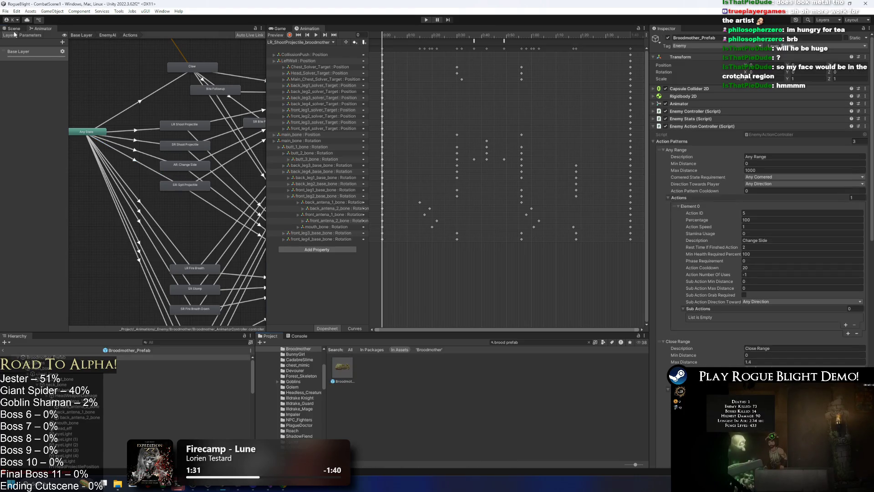
{"action": "left_click", "coordinate": [13, 29]}
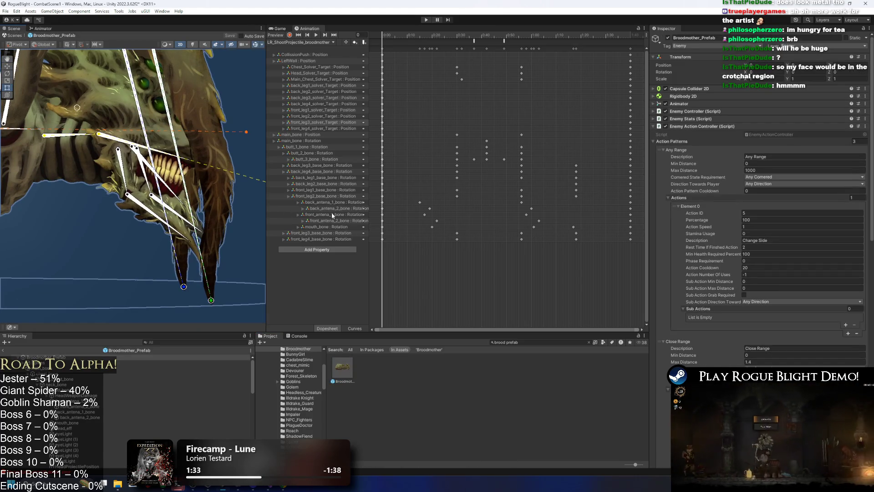
{"action": "scroll", "coordinate": [745, 201], "scroll_direction": "down", "scroll_amount": 5}
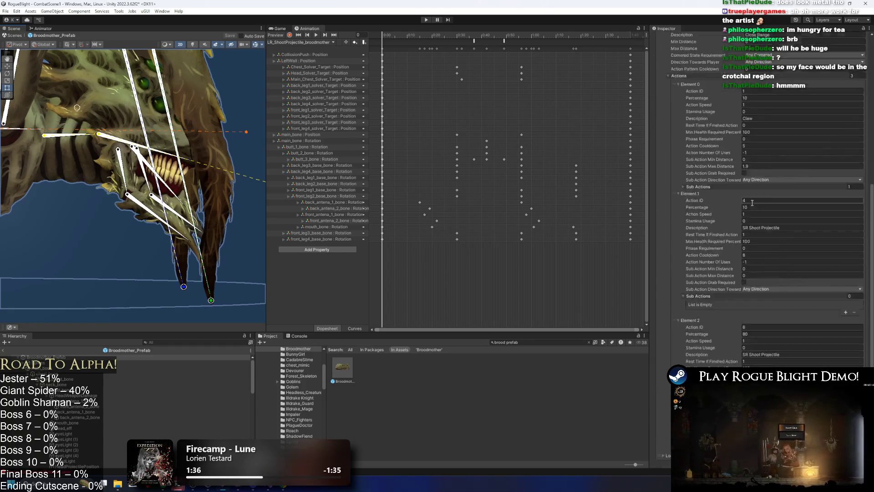
{"action": "scroll", "coordinate": [760, 212], "scroll_direction": "down", "scroll_amount": 6}
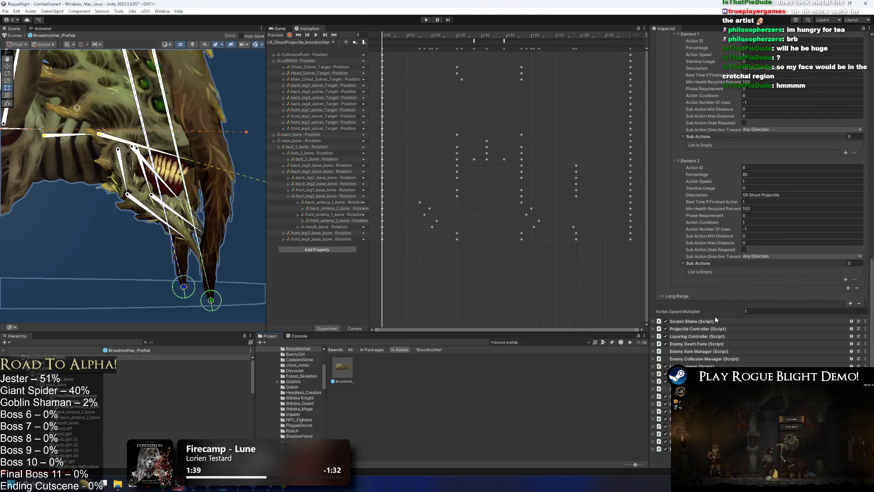
{"action": "left_click", "coordinate": [711, 328]}
{"action": "scroll", "coordinate": [733, 324], "scroll_direction": "down", "scroll_amount": 6}
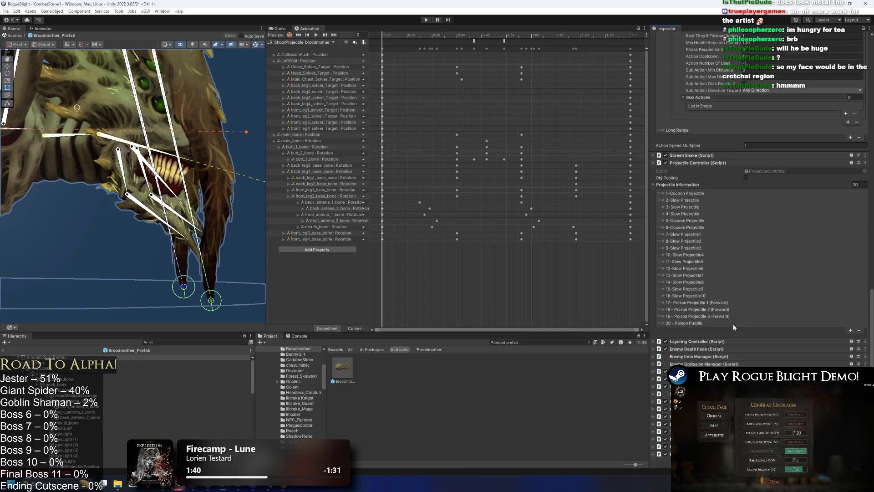
{"action": "left_click", "coordinate": [703, 323]}
{"action": "scroll", "coordinate": [739, 330], "scroll_direction": "down", "scroll_amount": 7}
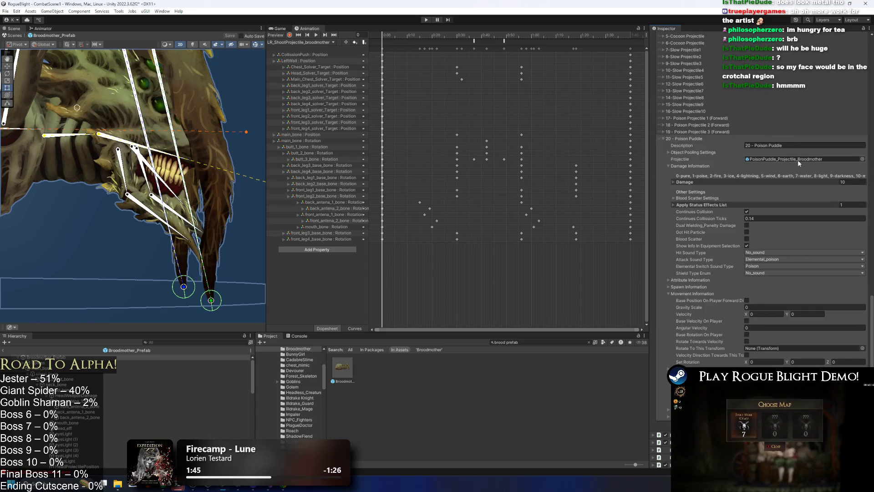
{"action": "left_click", "coordinate": [720, 132]}
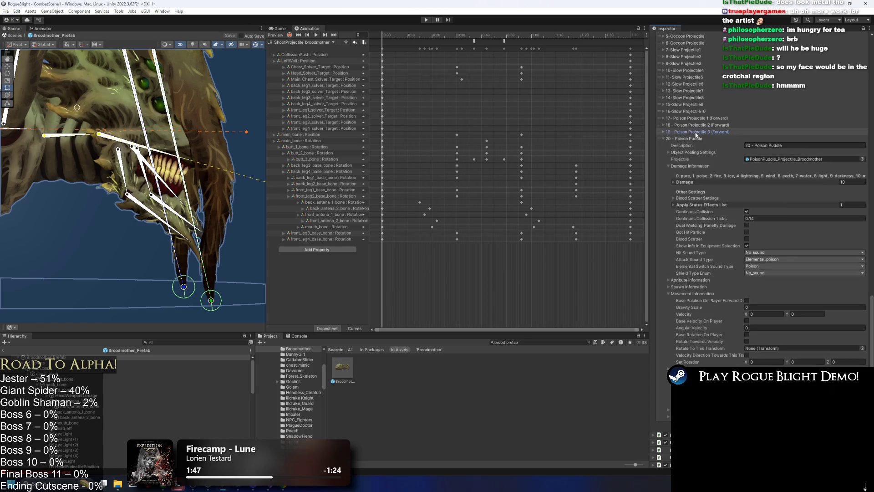
{"action": "left_click", "coordinate": [697, 132]}
- Inspect the PoisonPuddle_Projectile_Broodmother prefab, then return to Broodmother_Prefab's Projectile Controller
{"action": "left_click", "coordinate": [792, 158]}
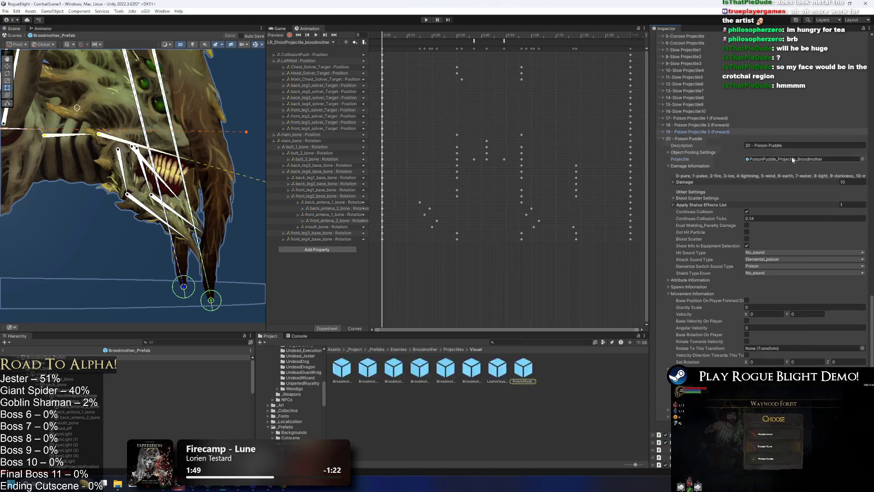
{"action": "left_click", "coordinate": [533, 379]}
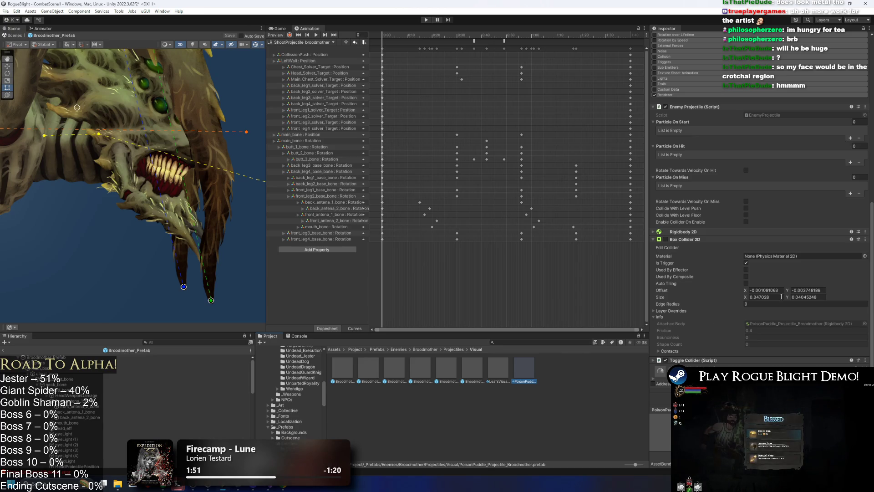
{"action": "scroll", "coordinate": [803, 277], "scroll_direction": "up", "scroll_amount": 10}
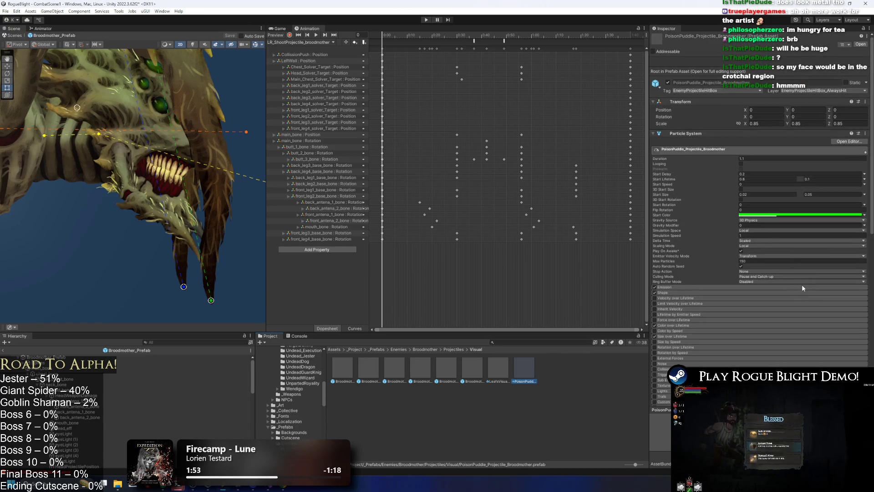
{"action": "left_click", "coordinate": [136, 358]}
{"action": "scroll", "coordinate": [798, 246], "scroll_direction": "down", "scroll_amount": 10}
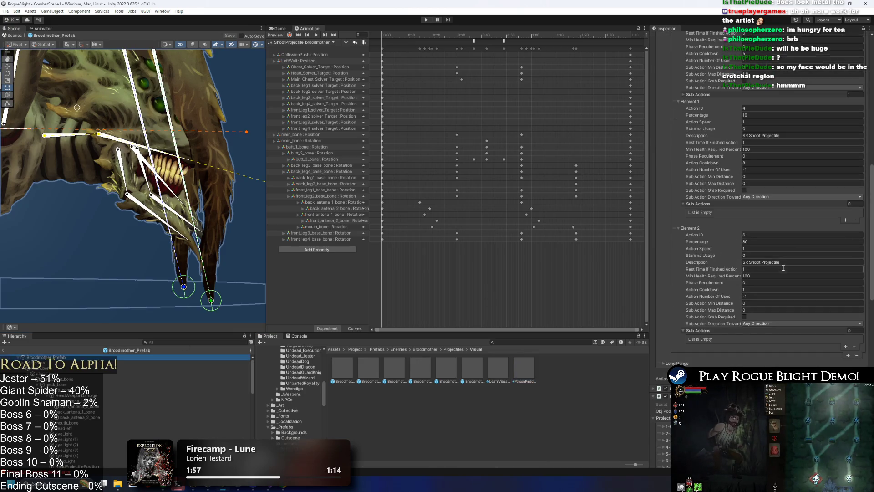
{"action": "scroll", "coordinate": [798, 258], "scroll_direction": "down", "scroll_amount": 8}
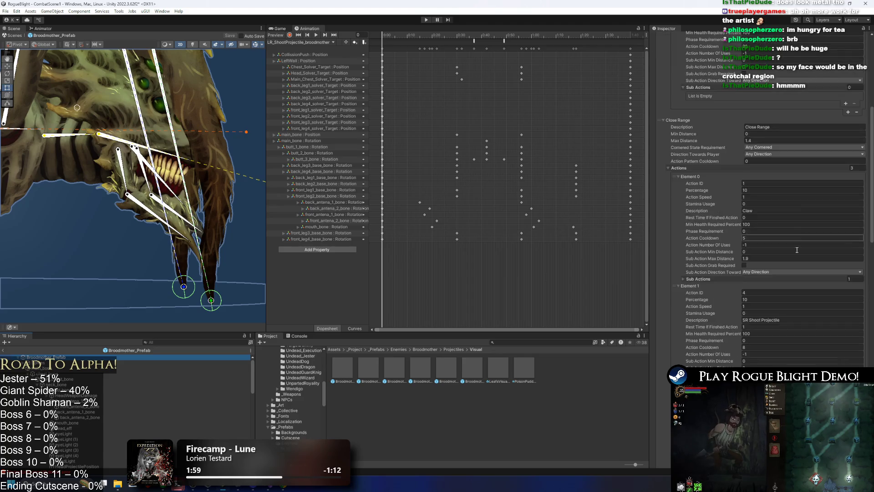
{"action": "scroll", "coordinate": [745, 264], "scroll_direction": "down", "scroll_amount": 10}
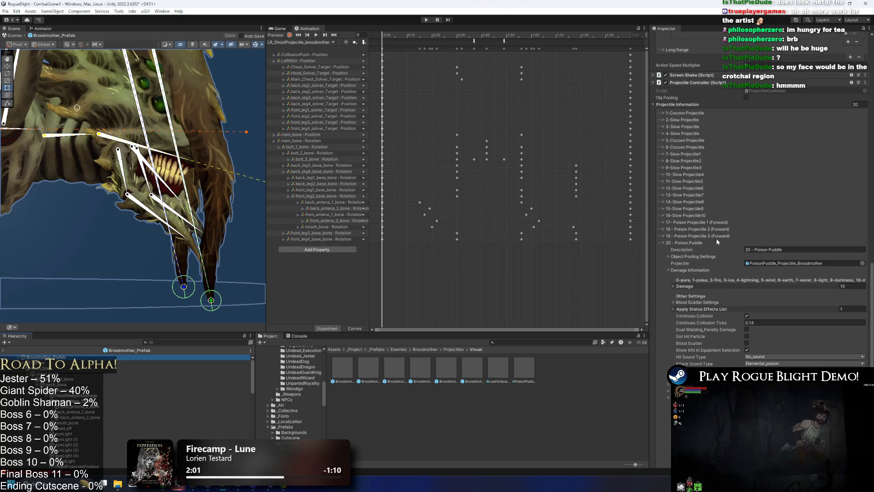
- Set the poison ball's spawn Projectile Controller Index to 20 and start Play, ignoring the warning
{"action": "left_click", "coordinate": [717, 236]}
{"action": "double_click", "coordinate": [776, 257]}
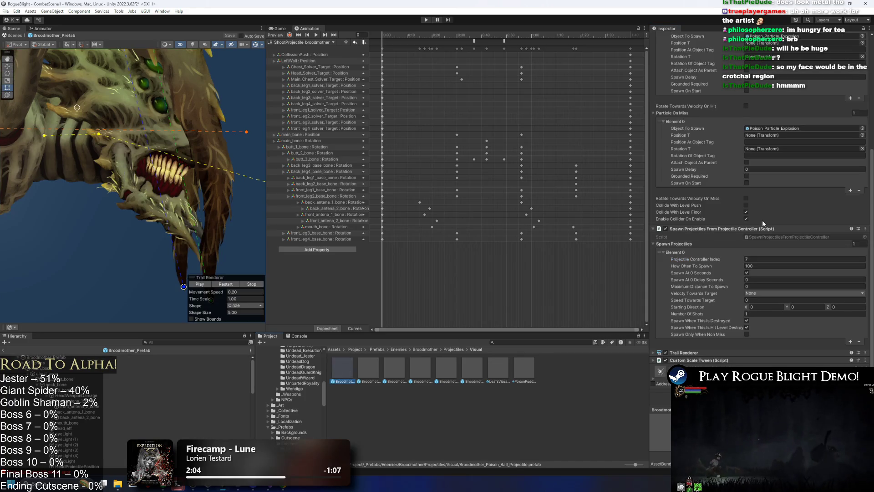
{"action": "left_click", "coordinate": [776, 259]}
{"action": "type", "text": "20"}
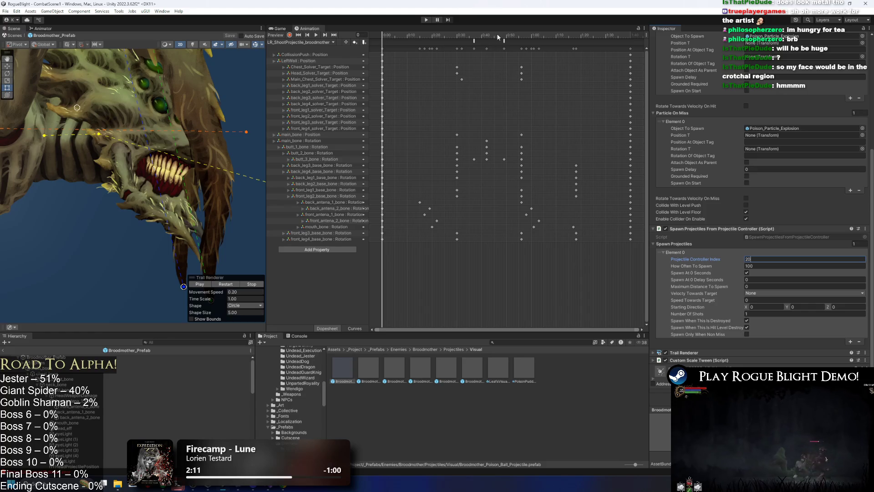
{"action": "left_click", "coordinate": [427, 21]}
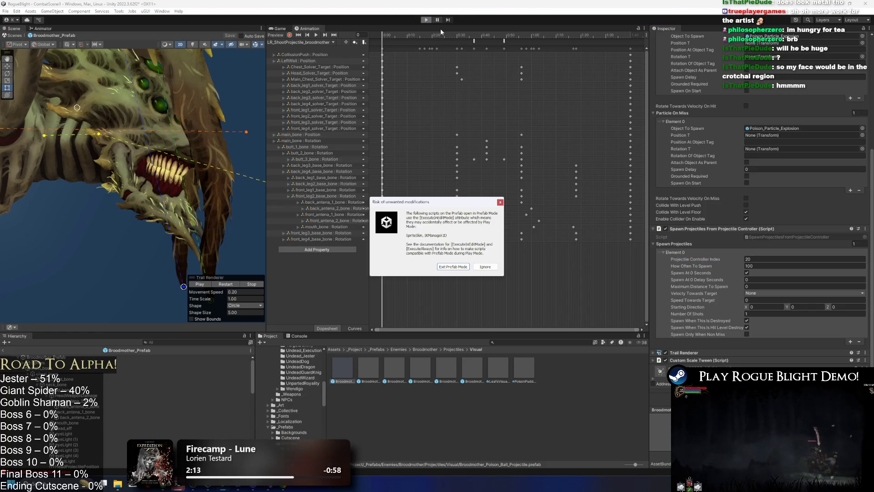
{"action": "key", "text": "Return"}
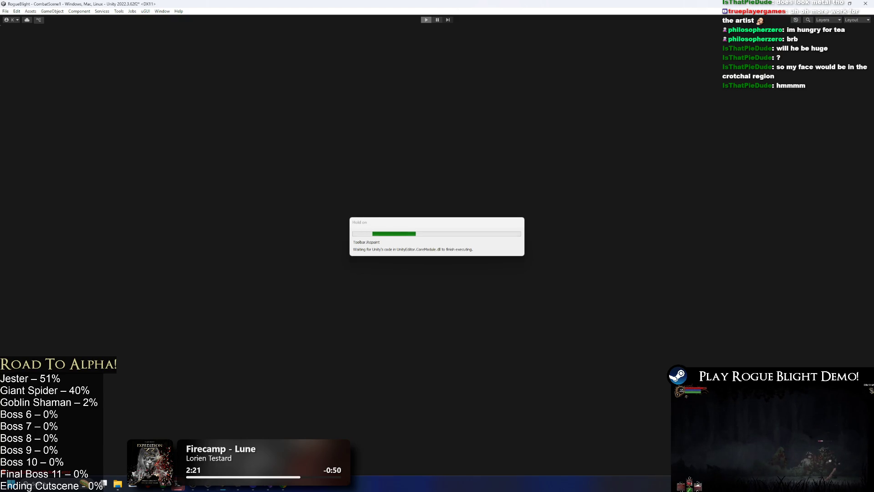
{"action": "key", "text": "alt+Tab"}
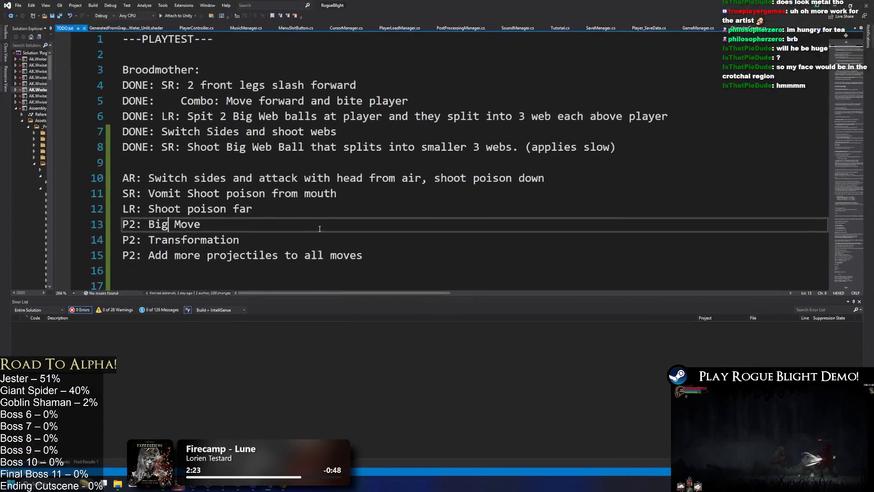
{"action": "scroll", "coordinate": [320, 229], "scroll_direction": "down", "scroll_amount": 2}
- Start a task on line 16, then move the SR area-move note up under Death Animation
{"action": "left_click", "coordinate": [186, 179]}
{"action": "type", "text": "Death Anim"}
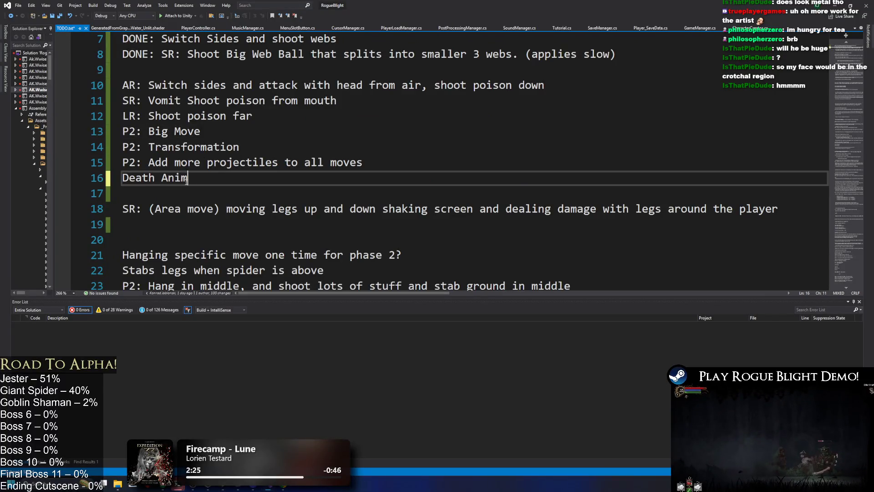
{"action": "left_click", "coordinate": [176, 68]}
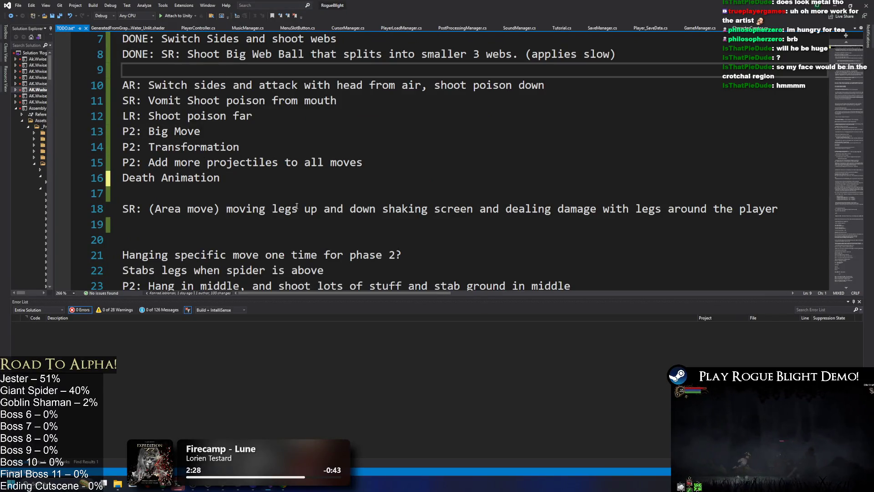
{"action": "left_click_drag", "start_coordinate": [123, 225], "coordinate": [126, 206]}
{"action": "key", "text": "End"}
{"action": "key", "text": "shift+Home"}
{"action": "key", "text": "Left"}
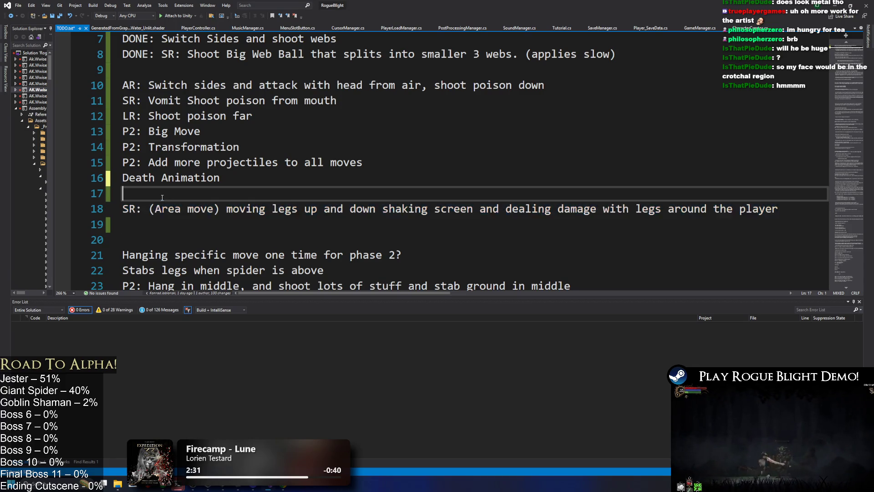
{"action": "key", "text": "BackSpace"}
{"action": "key", "text": "shift+End"}
{"action": "key", "text": "Left"}
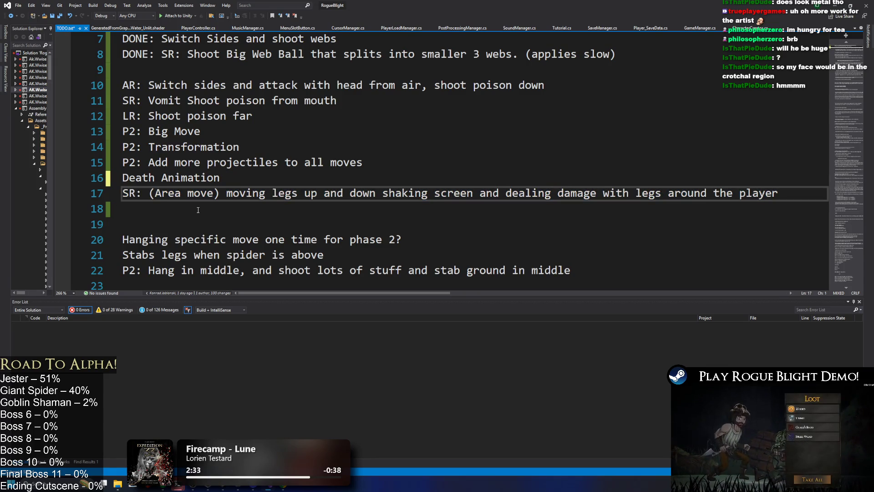
- Prefix the SR note with '(MAYBE THIS ASWELL) ' and save the TODO list
{"action": "type", "text": "(MAYBE N"}
{"action": "key", "text": "BackSpace"}
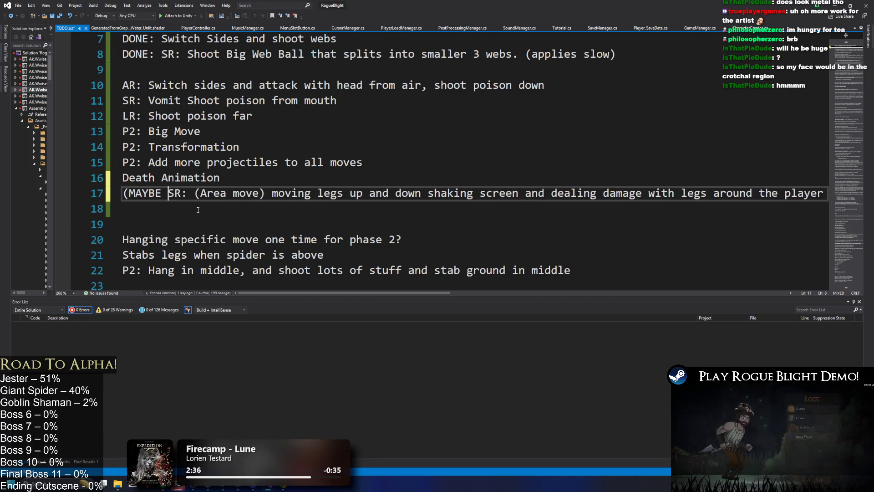
{"action": "type", "text": "THIS ASWELL"}
{"action": "key", "text": "BackSpace"}
{"action": "key", "text": "BackSpace"}
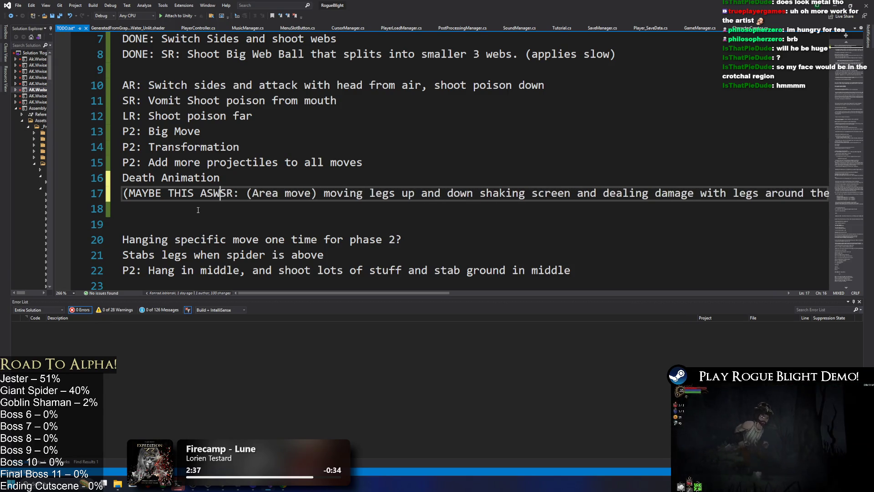
{"action": "type", "text": "LL)"}
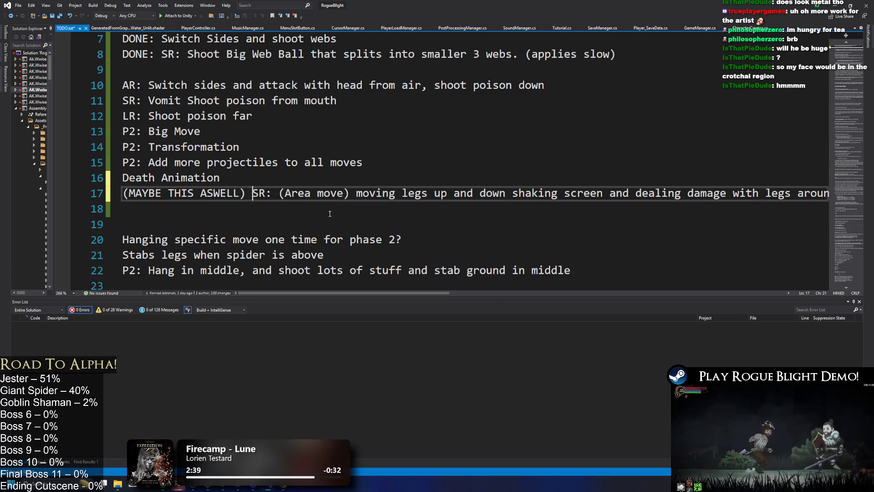
{"action": "key", "text": "ctrl+s"}
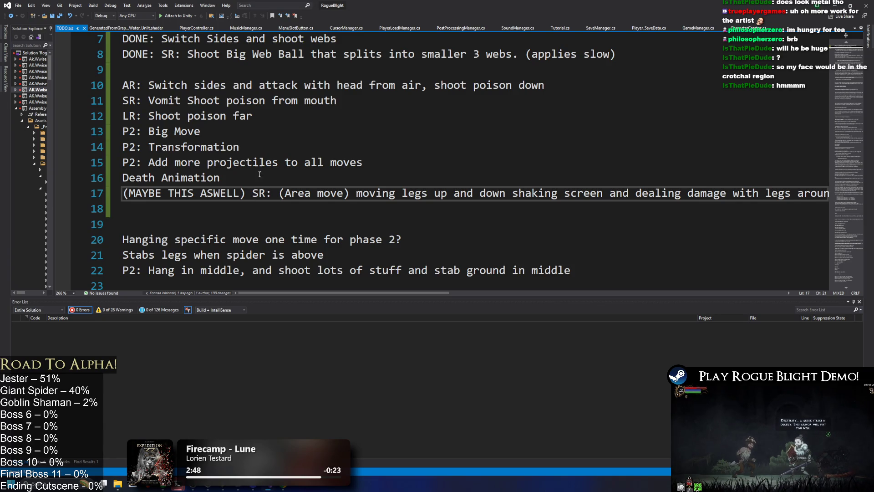
{"action": "left_click", "coordinate": [851, 4]}
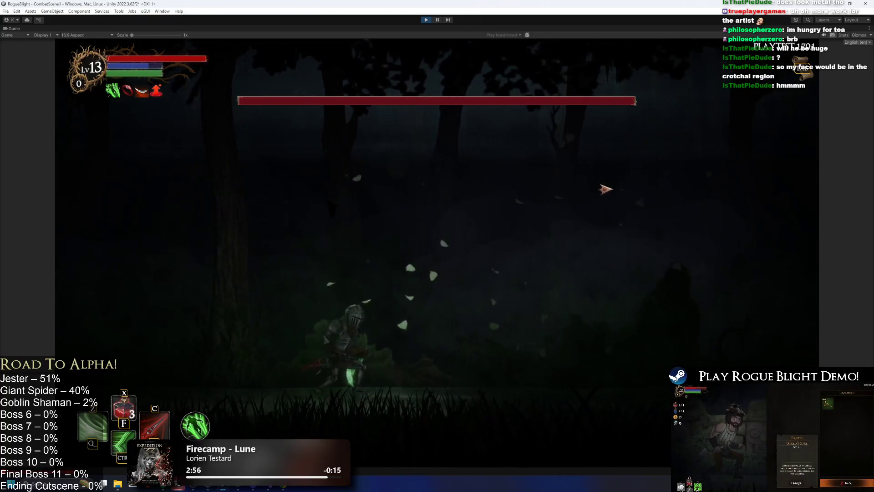
- Run the knight toward the Broodmother past its orbs, then jump and slash at it
{"action": "key", "text": "d"}
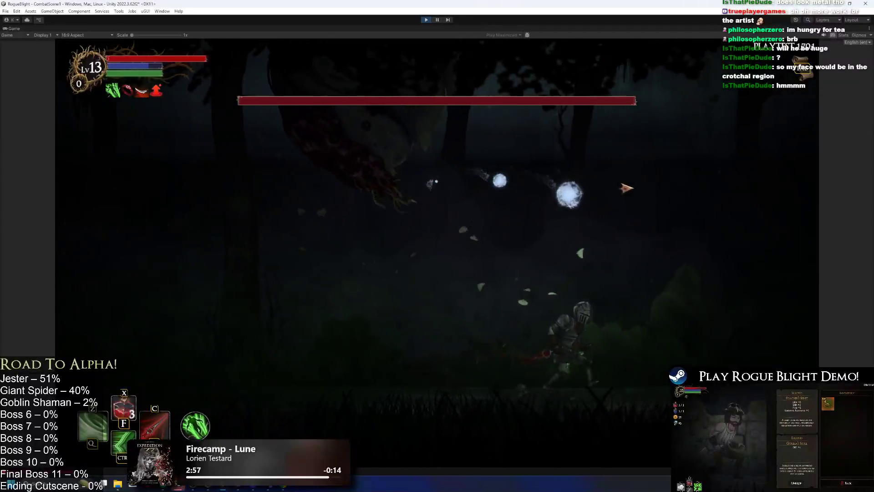
{"action": "key", "text": "d"}
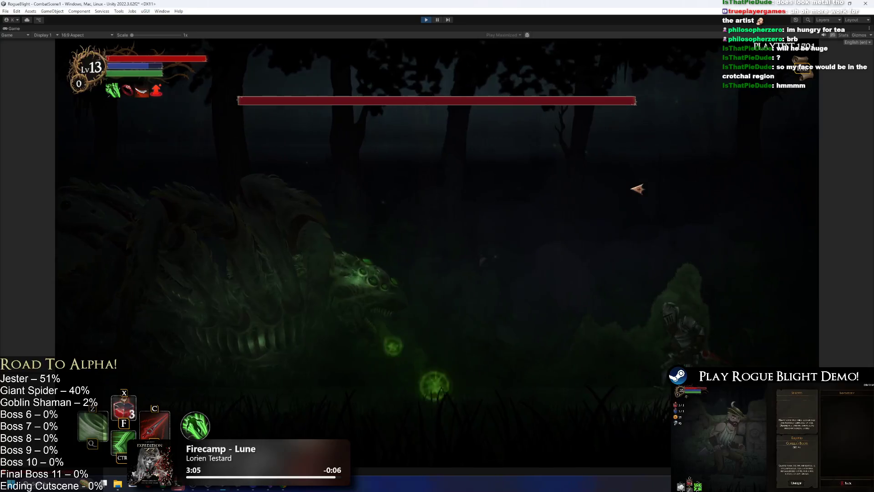
{"action": "key", "text": "a"}
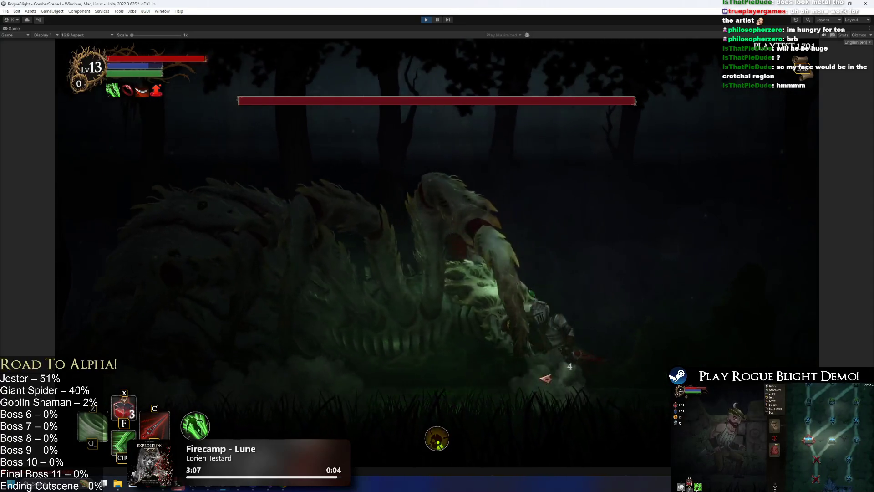
{"action": "key", "text": "d"}
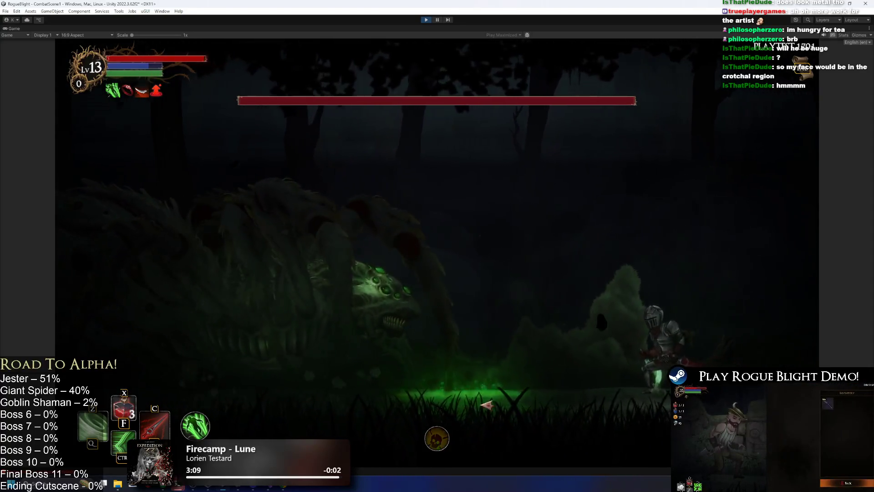
{"action": "key", "text": "space"}
{"action": "left_click", "coordinate": [501, 294]}
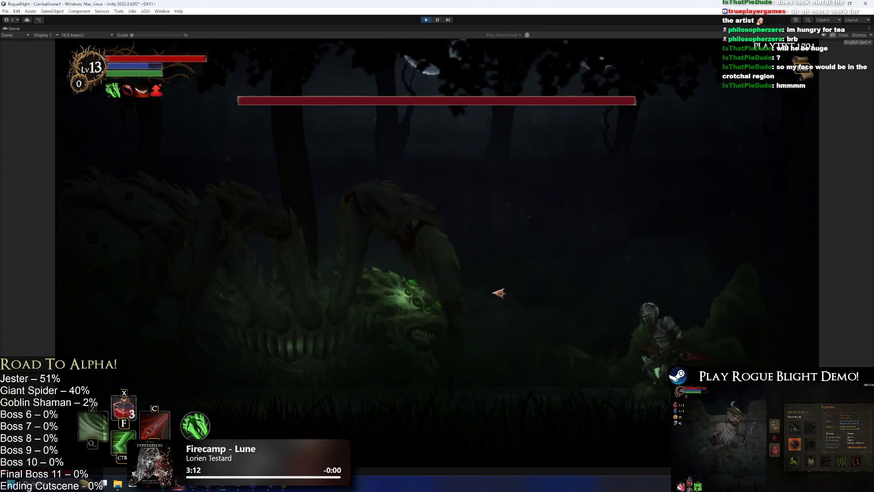
{"action": "left_click", "coordinate": [565, 287]}
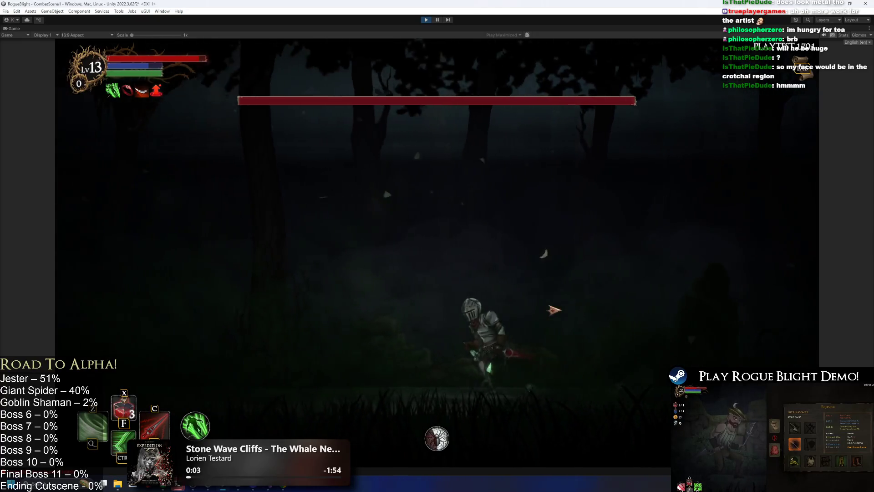
- Dodge left and right around the boss's orbs and acid, then stop play mode
{"action": "key", "text": "a"}
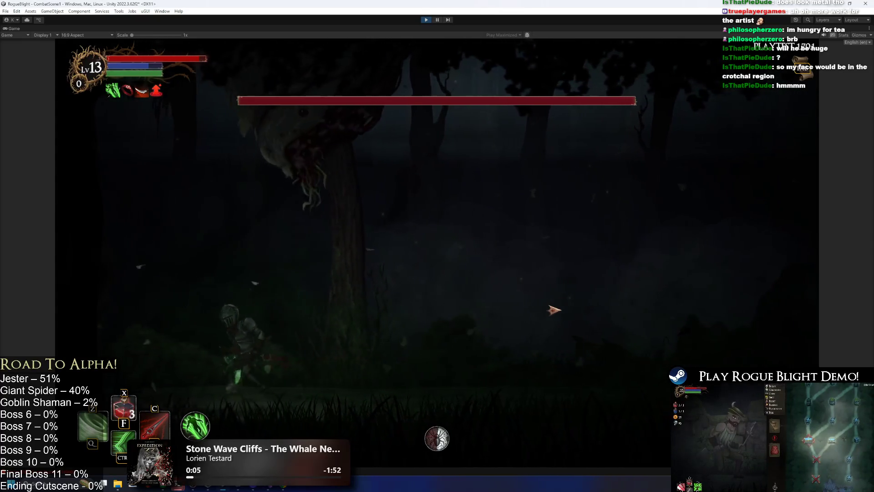
{"action": "key", "text": "d"}
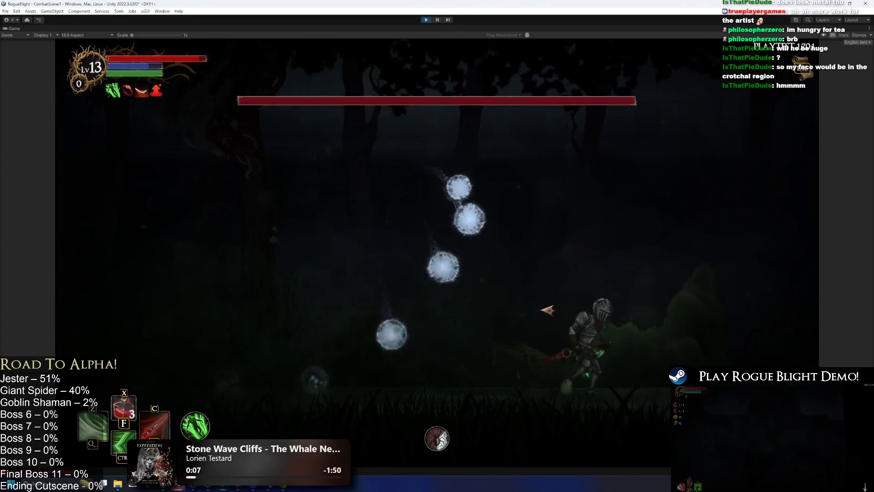
{"action": "key", "text": "a"}
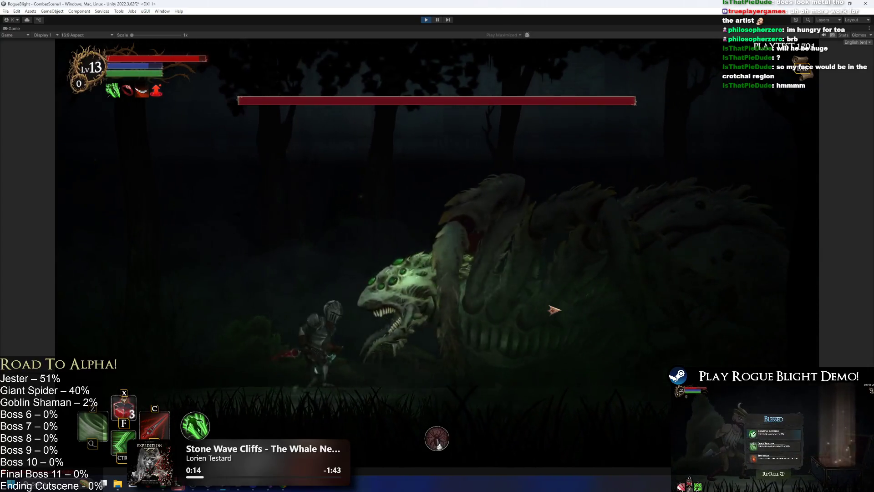
{"action": "key", "text": "a"}
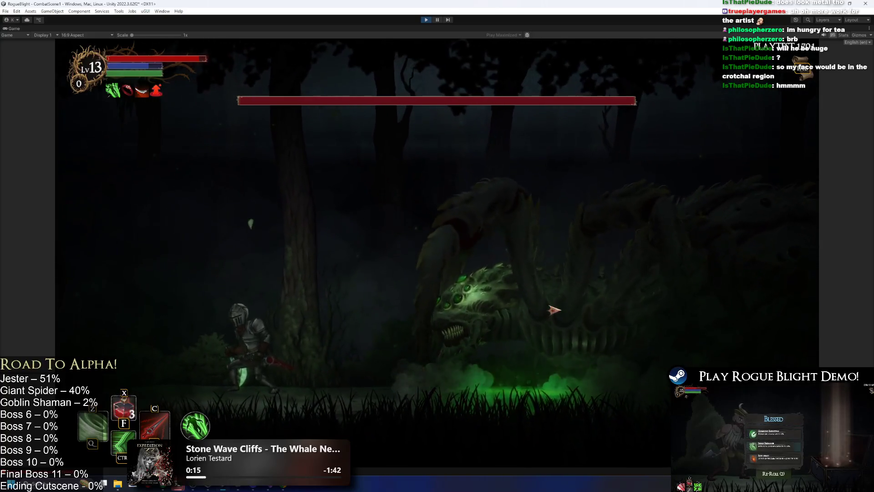
{"action": "key", "text": "a"}
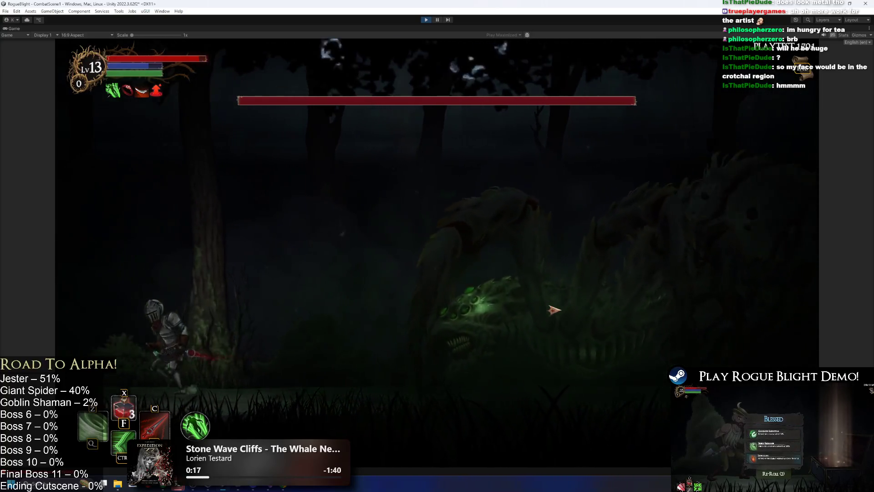
{"action": "key", "text": "d"}
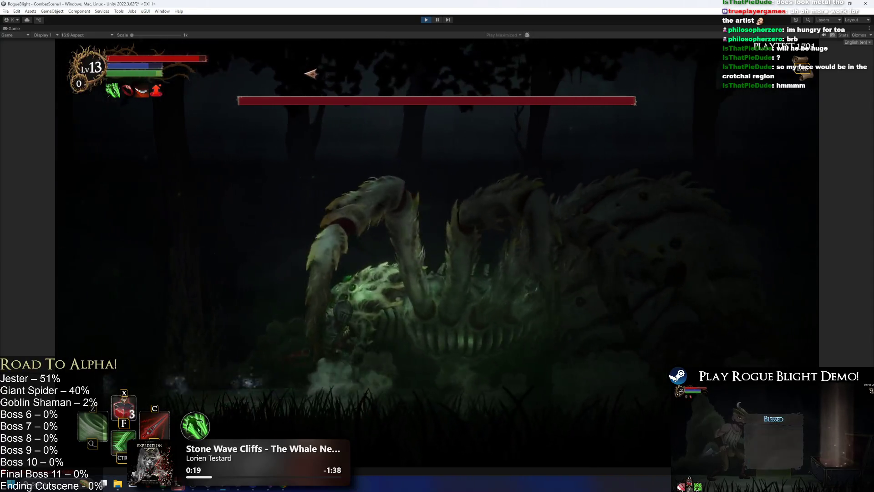
{"action": "key", "text": "ctrl+p"}
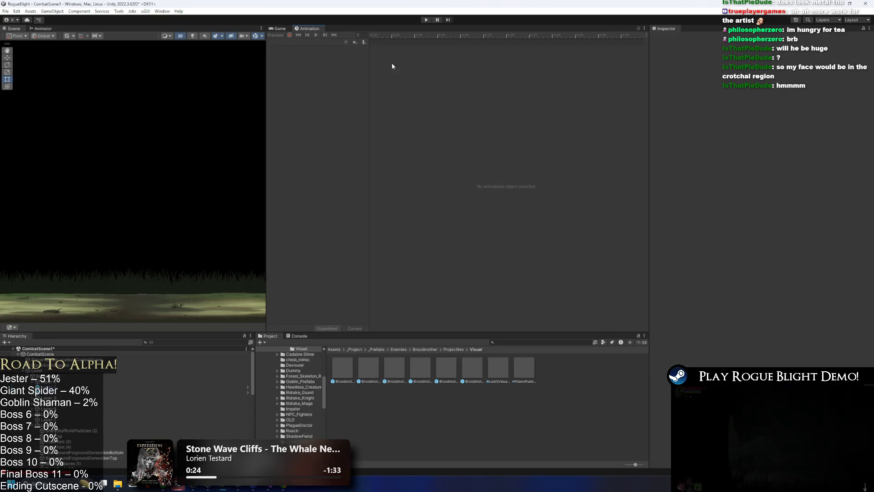
- Open Broodmother_Poison_Ball_Projectile, inspect its zidan particle child, then go up to the Broodmother folder
{"action": "double_click", "coordinate": [346, 362]}
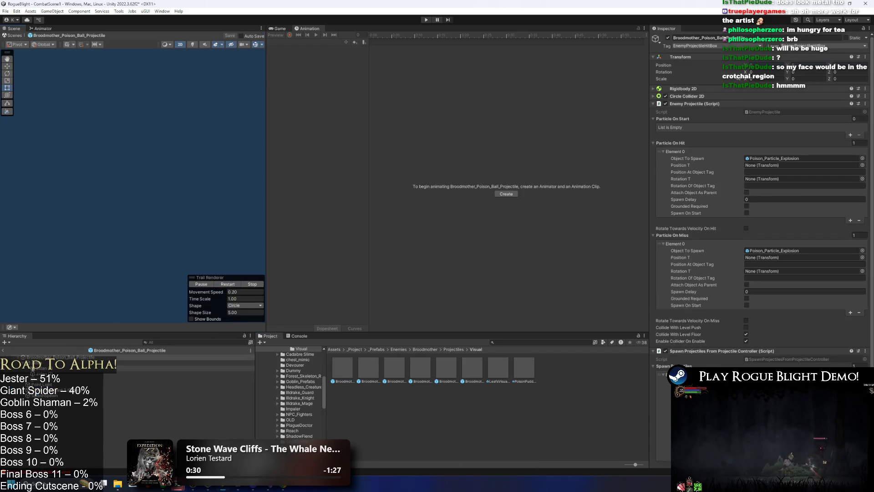
{"action": "left_click", "coordinate": [183, 363]}
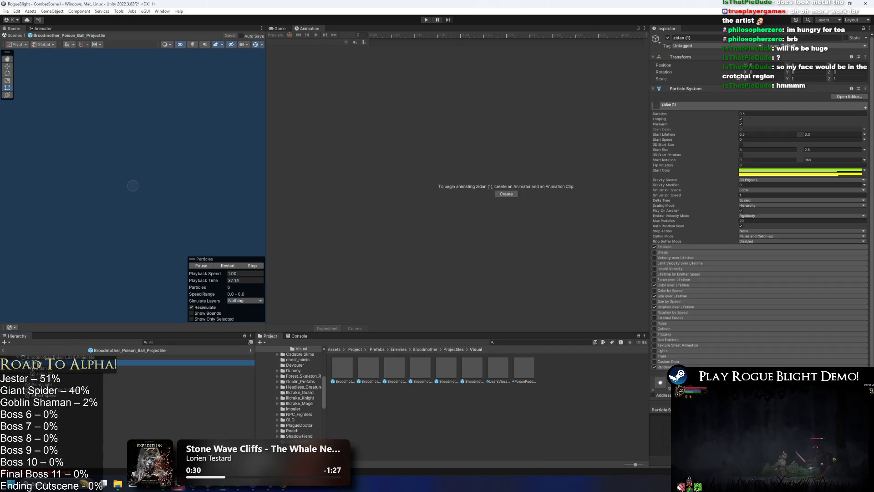
{"action": "left_click", "coordinate": [447, 349]}
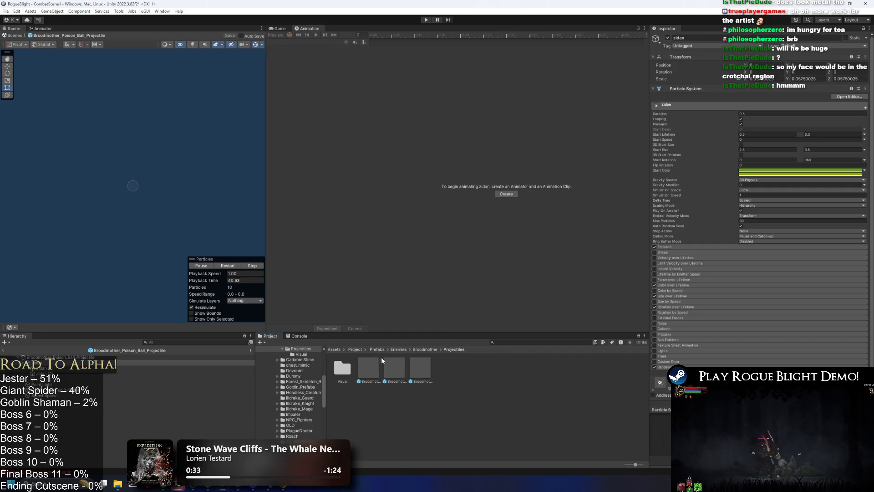
{"action": "left_click", "coordinate": [425, 349]}
- Open the Broodmother prefab, collapse 17 - Poison Projectile 1 and expand 18 - Poison Projectile 2
{"action": "double_click", "coordinate": [368, 369]}
{"action": "scroll", "coordinate": [767, 220], "scroll_direction": "down", "scroll_amount": 5}
{"action": "scroll", "coordinate": [767, 221], "scroll_direction": "down", "scroll_amount": 10}
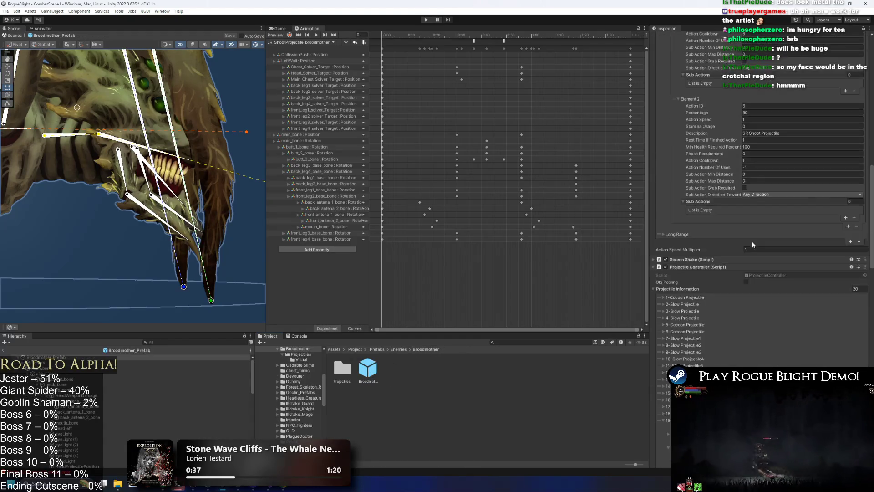
{"action": "scroll", "coordinate": [715, 149], "scroll_direction": "down", "scroll_amount": 10}
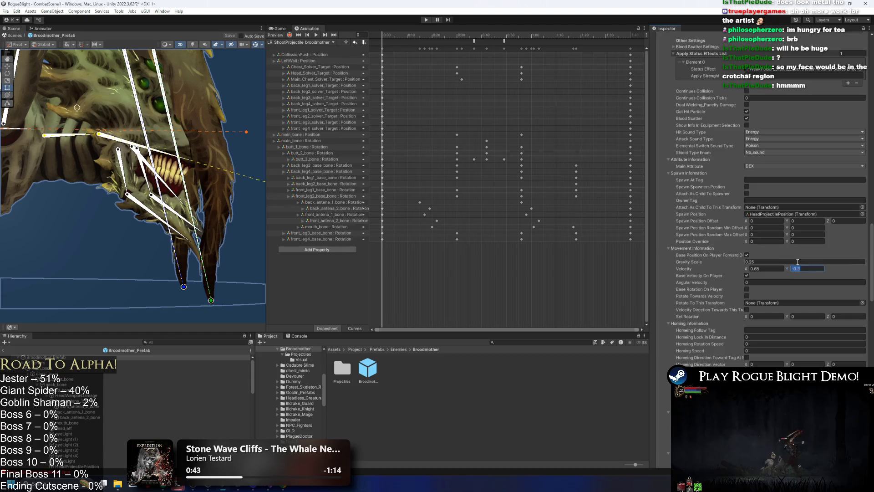
{"action": "scroll", "coordinate": [700, 144], "scroll_direction": "up", "scroll_amount": 5}
{"action": "left_click", "coordinate": [698, 150]}
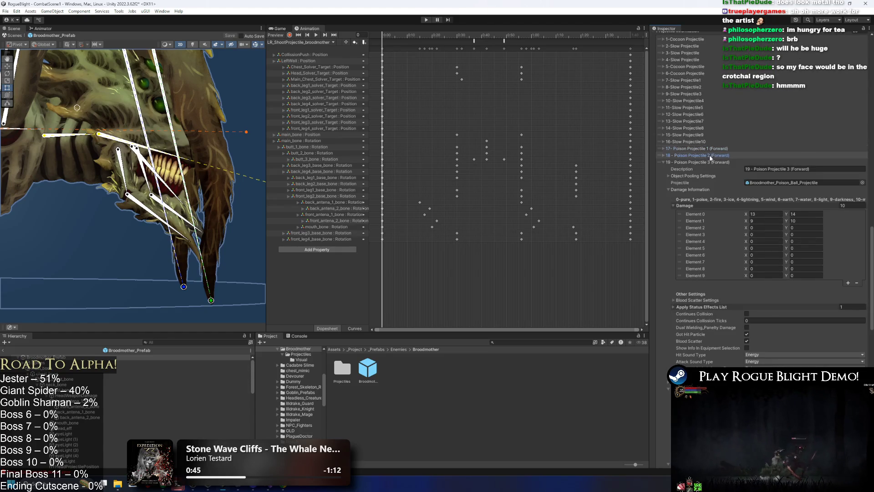
{"action": "left_click", "coordinate": [710, 155]}
{"action": "scroll", "coordinate": [756, 201], "scroll_direction": "down", "scroll_amount": 3}
{"action": "scroll", "coordinate": [756, 202], "scroll_direction": "down", "scroll_amount": 10}
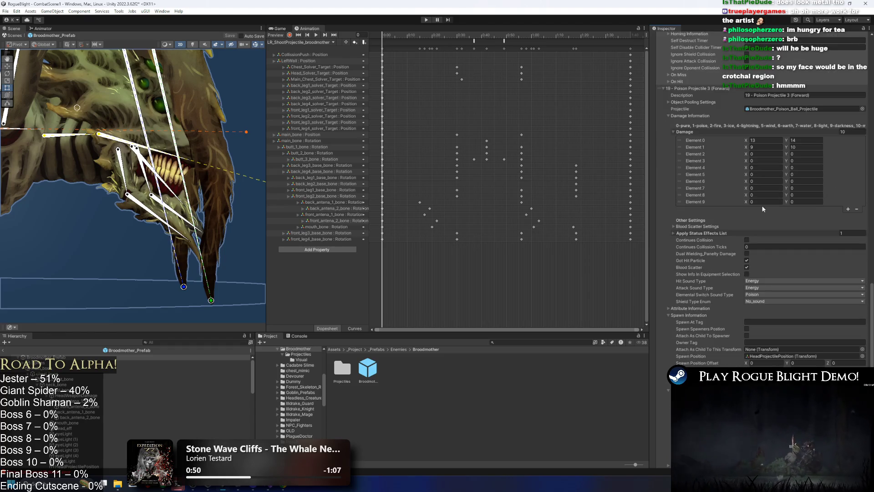
{"action": "scroll", "coordinate": [739, 257], "scroll_direction": "up", "scroll_amount": 10}
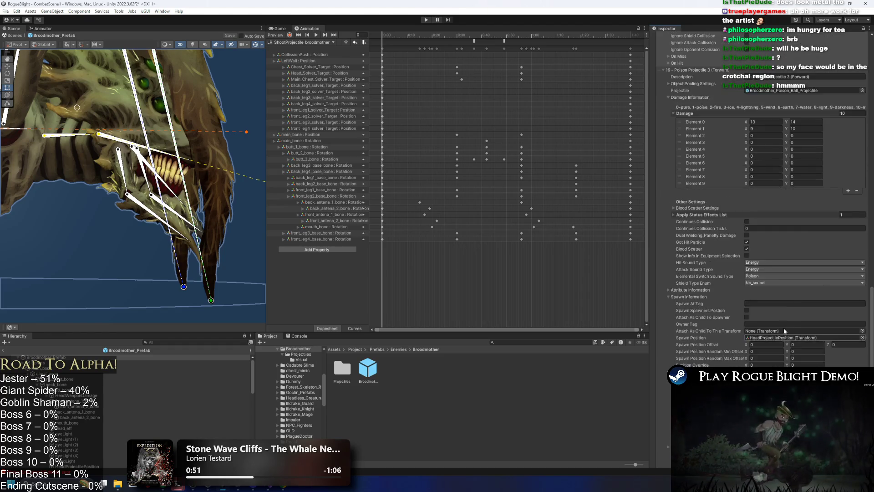
{"action": "scroll", "coordinate": [822, 235], "scroll_direction": "down", "scroll_amount": 10}
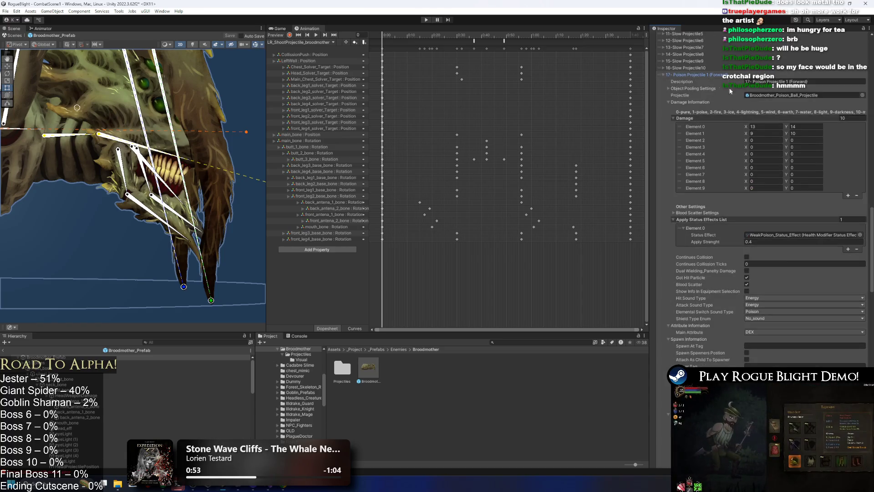
- Lower the poison projectiles' vertical velocities, changing -0.55 to -0.25, and start Play
{"action": "left_click", "coordinate": [814, 159]}
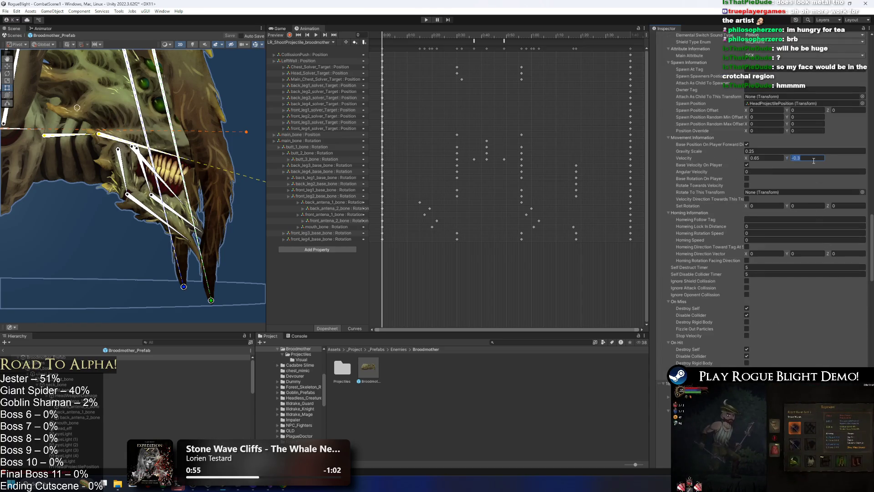
{"action": "scroll", "coordinate": [811, 342], "scroll_direction": "up", "scroll_amount": 10}
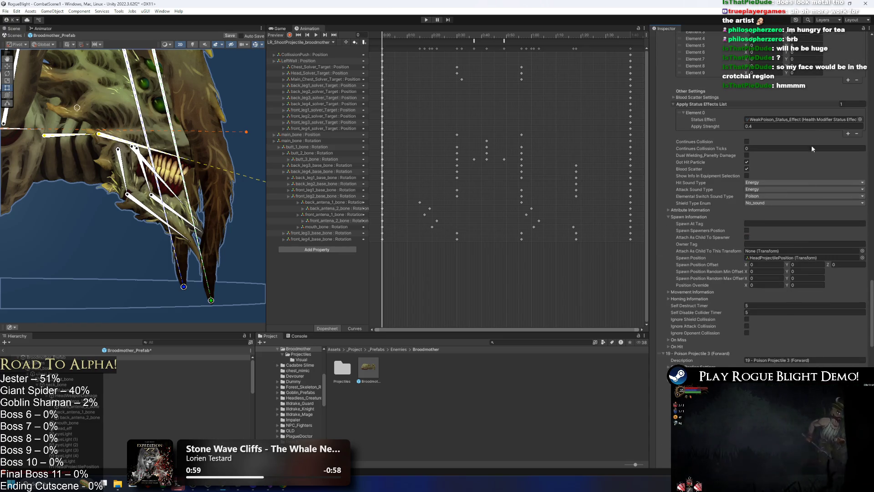
{"action": "left_click", "coordinate": [692, 292]}
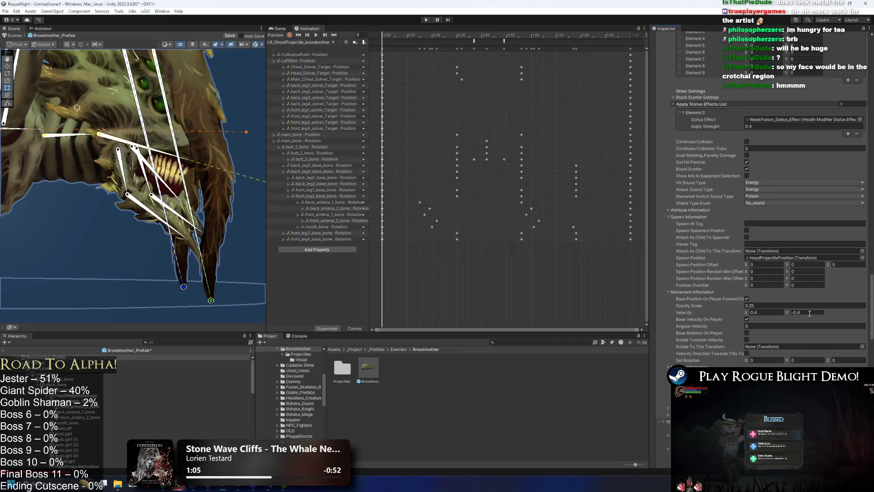
{"action": "scroll", "coordinate": [757, 325], "scroll_direction": "down", "scroll_amount": 10}
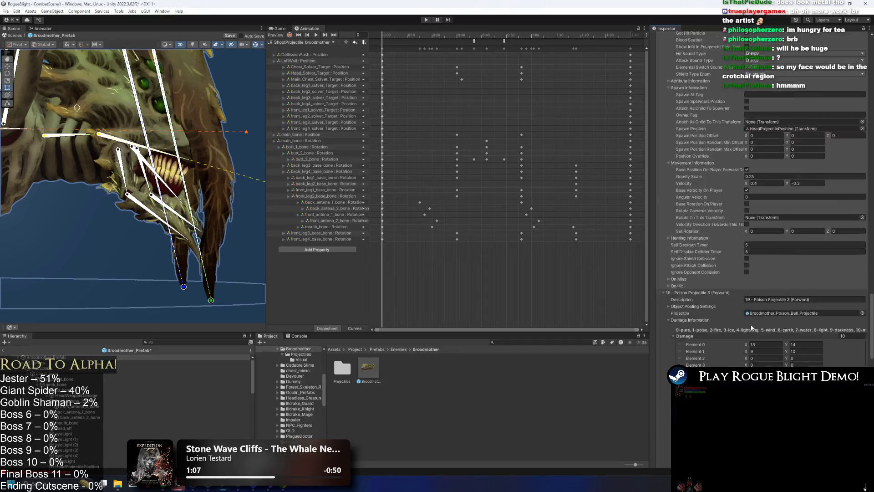
{"action": "left_click", "coordinate": [808, 339]}
{"action": "double_click", "coordinate": [806, 341]}
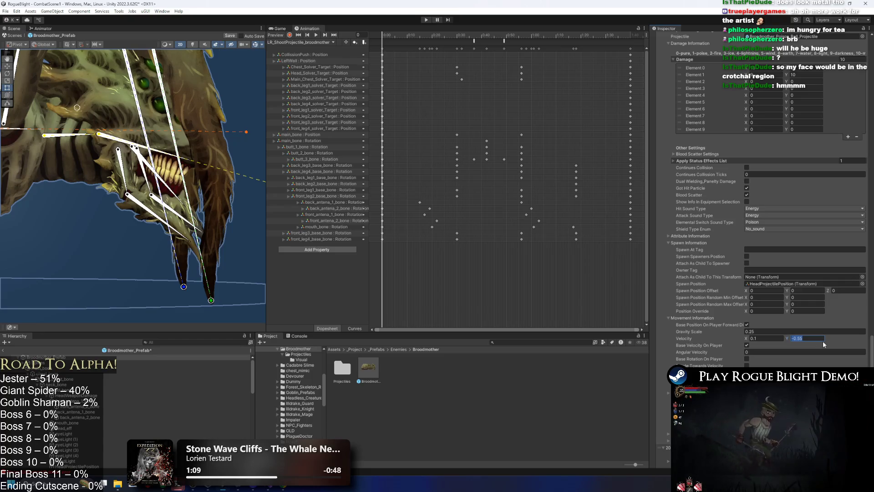
{"action": "type", "text": "*0"}
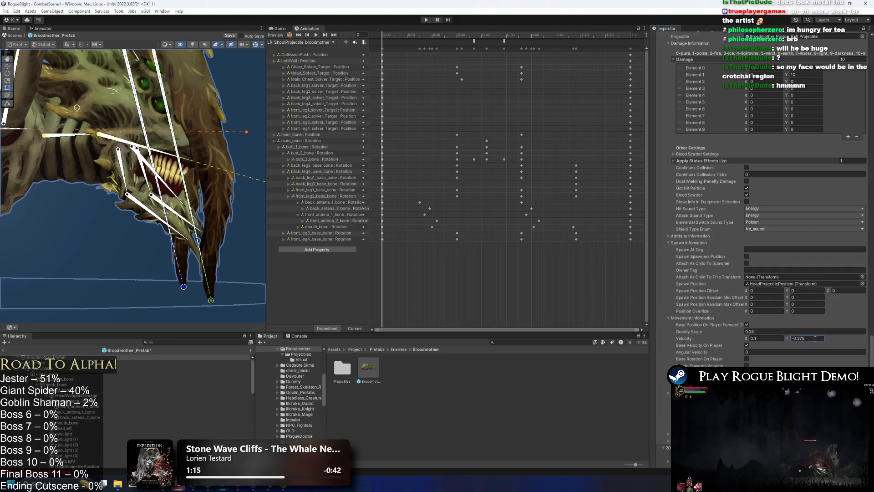
{"action": "type", "text": "25"}
{"action": "left_click", "coordinate": [426, 20]}
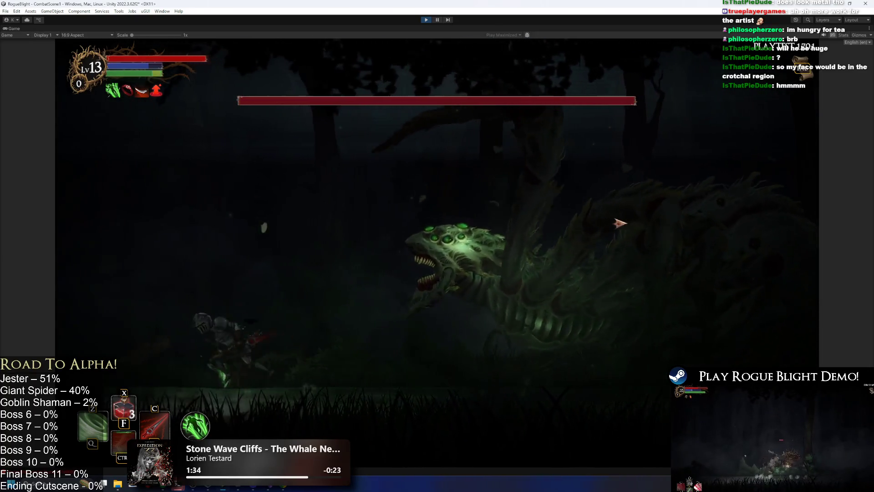
- Slash at the Broodmother for 7-damage hits while dodging its green poison spit
{"action": "key", "text": "d"}
{"action": "left_click", "coordinate": [605, 232]}
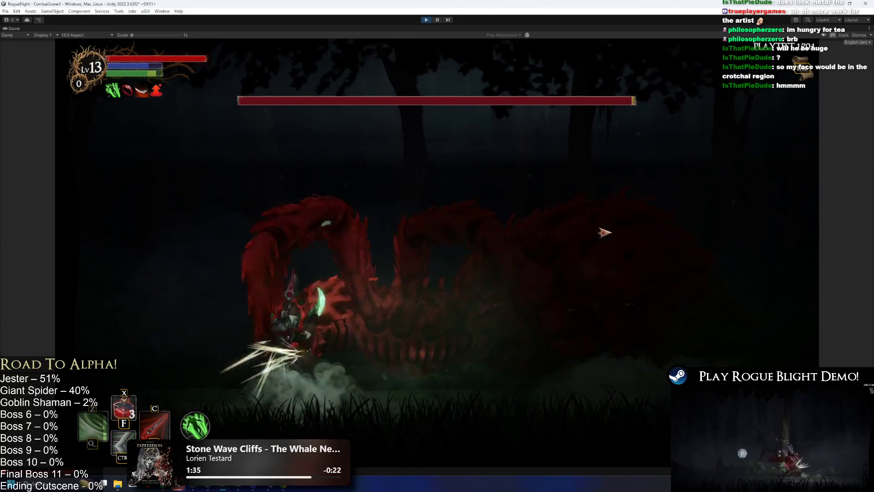
{"action": "left_click", "coordinate": [604, 232]}
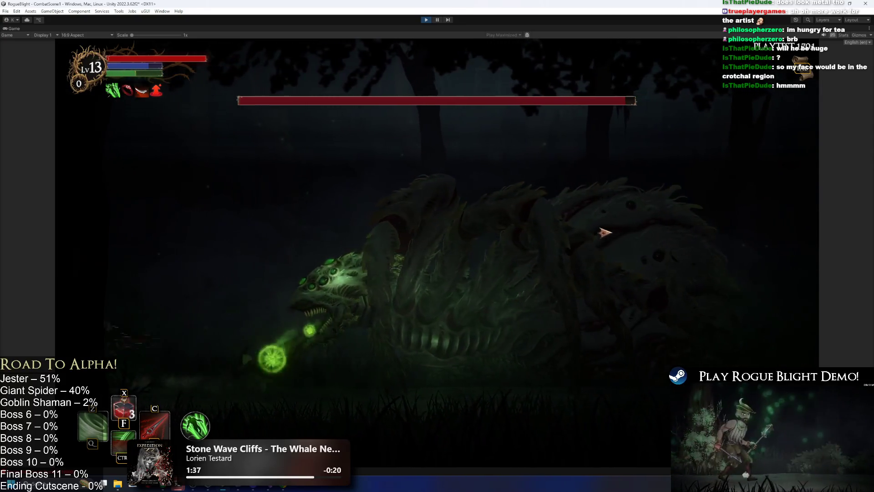
{"action": "key", "text": "d"}
{"action": "key", "text": "space"}
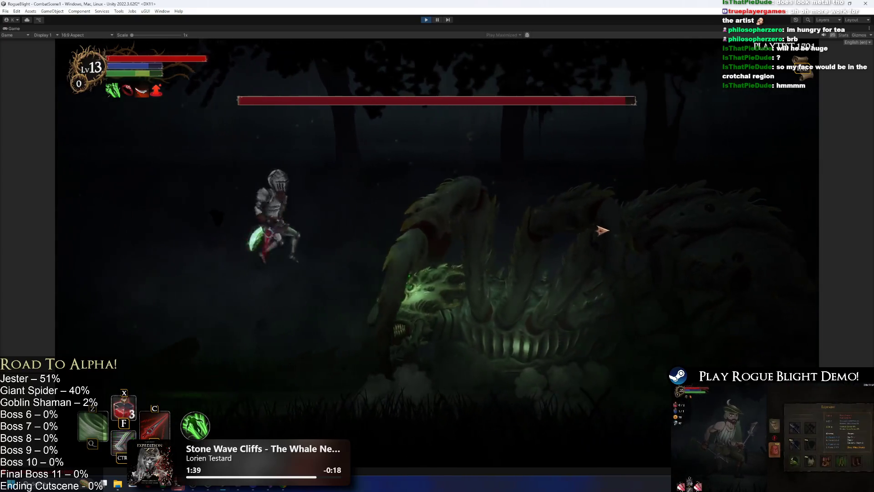
{"action": "key", "text": "a"}
{"action": "key", "text": "d"}
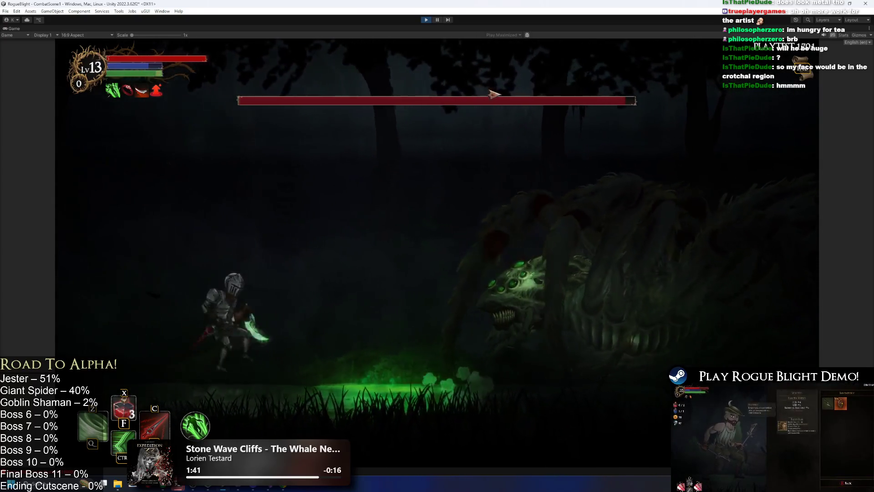
{"action": "key", "text": "d"}
{"action": "left_click", "coordinate": [514, 141]}
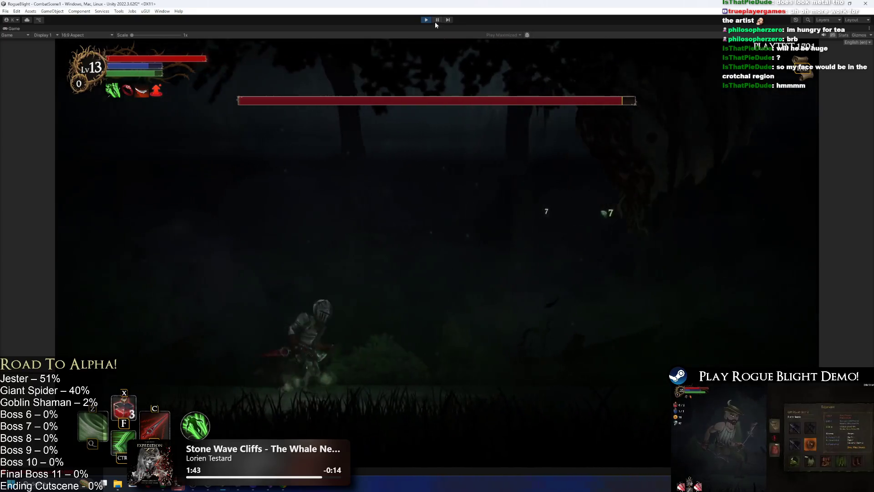
{"action": "key", "text": "d"}
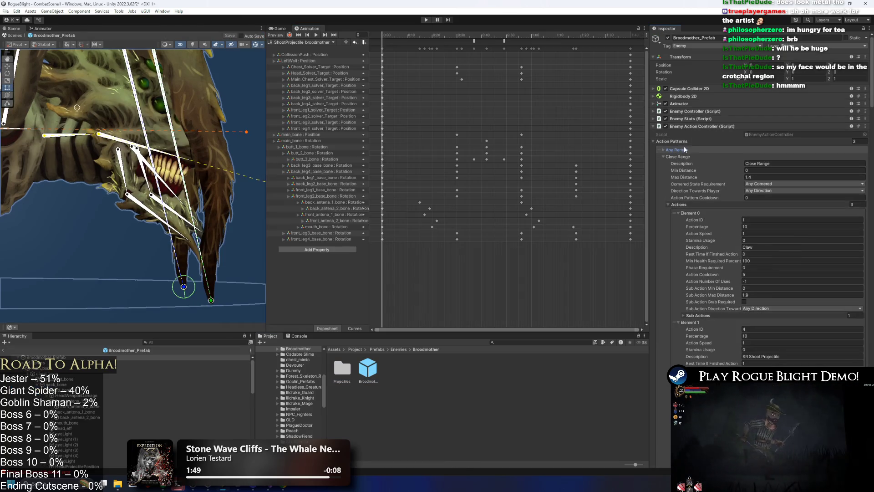
- Open the Broodmother prefab and set a poison projectile's velocity from 0.65 to 0.4, -0.2
{"action": "left_click", "coordinate": [683, 158]}
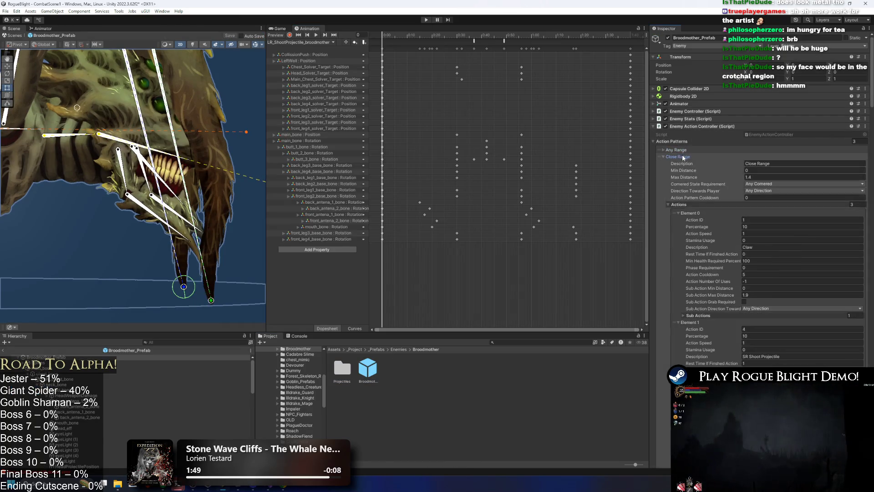
{"action": "scroll", "coordinate": [768, 226], "scroll_direction": "down", "scroll_amount": 15}
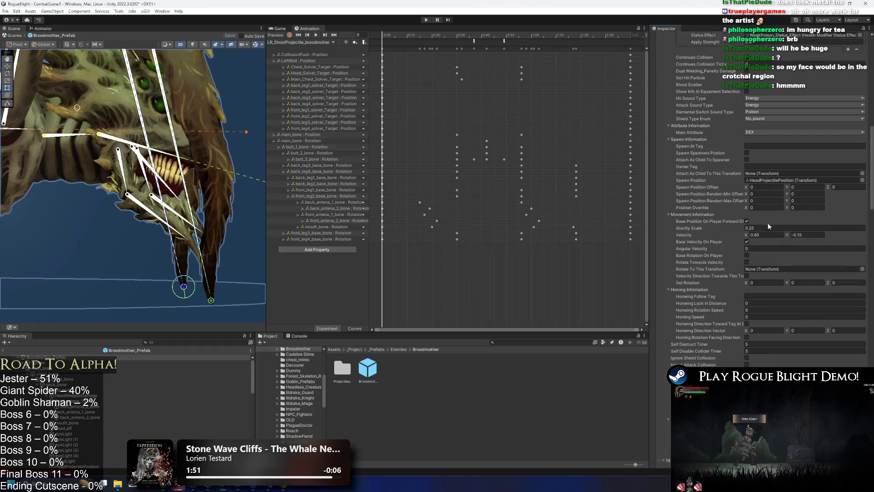
{"action": "left_click", "coordinate": [752, 236]}
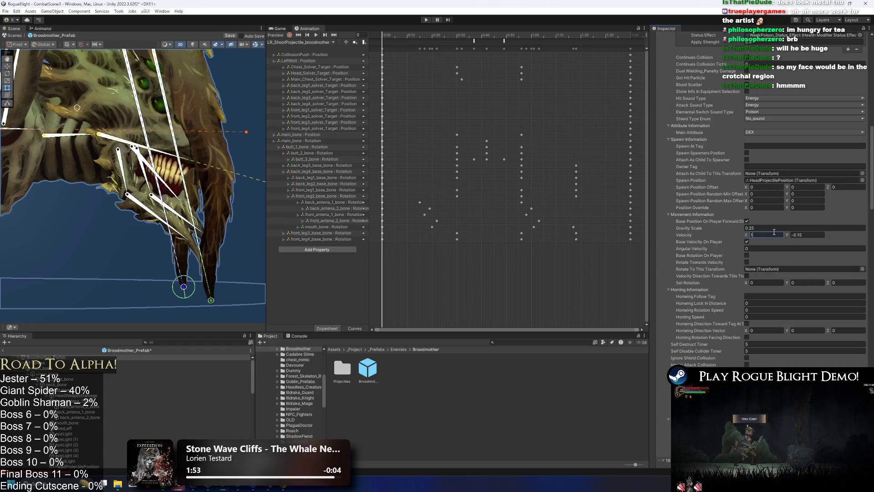
{"action": "type", "text": "0.4"}
{"action": "key", "text": "Tab"}
{"action": "type", "text": "-0.2"}
{"action": "scroll", "coordinate": [770, 242], "scroll_direction": "up", "scroll_amount": 5}
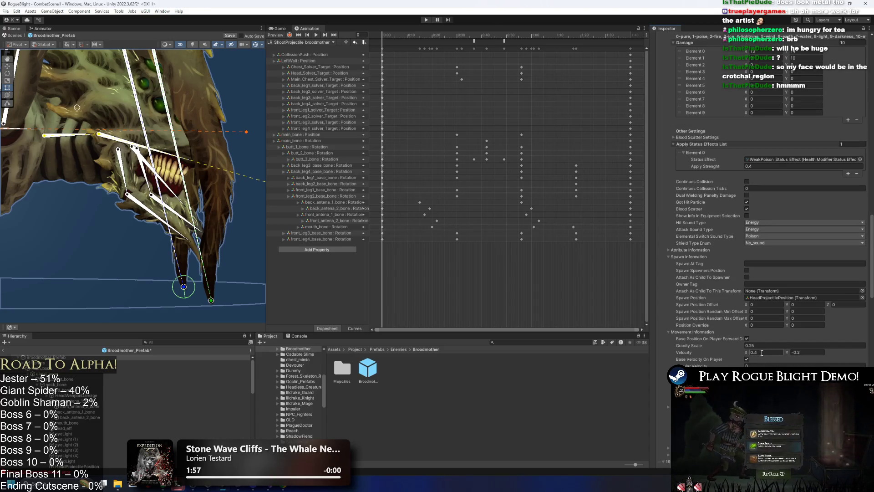
- Adjust another projectile's horizontal velocity and save the Broodmother prefab
{"action": "left_click", "coordinate": [772, 352]}
{"action": "type", "text": "0.8"}
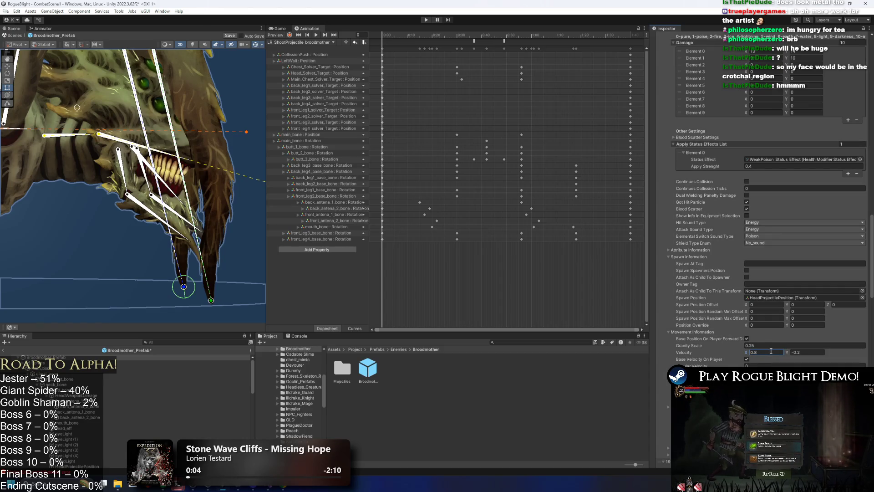
{"action": "key", "text": "ctrl+z"}
{"action": "key", "text": "ctrl+z"}
{"action": "key", "text": "ctrl+z"}
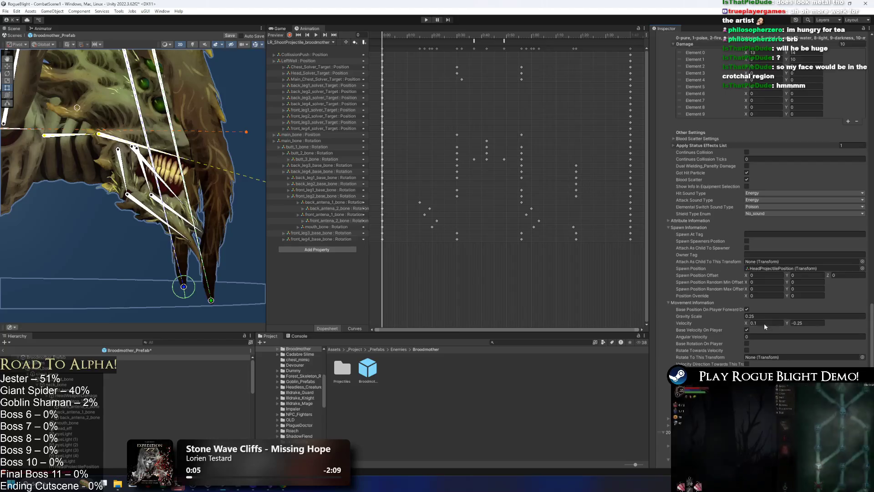
{"action": "type", "text": "0"}
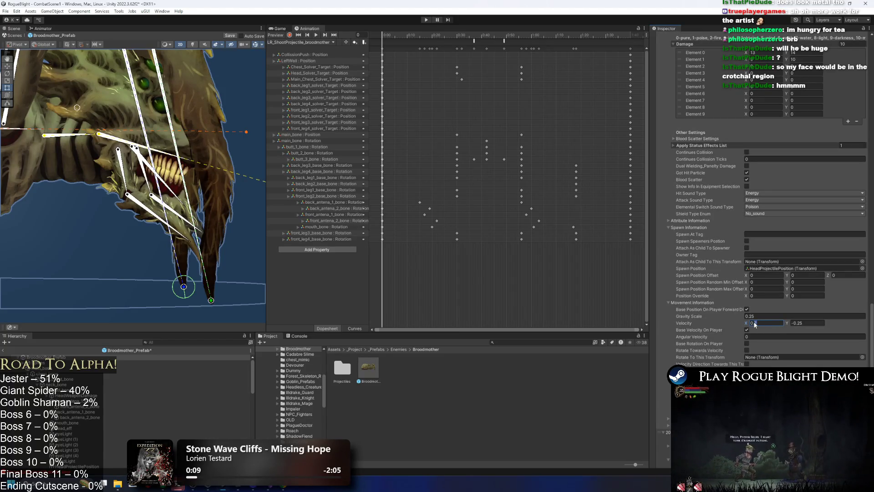
{"action": "key", "text": "ctrl+s"}
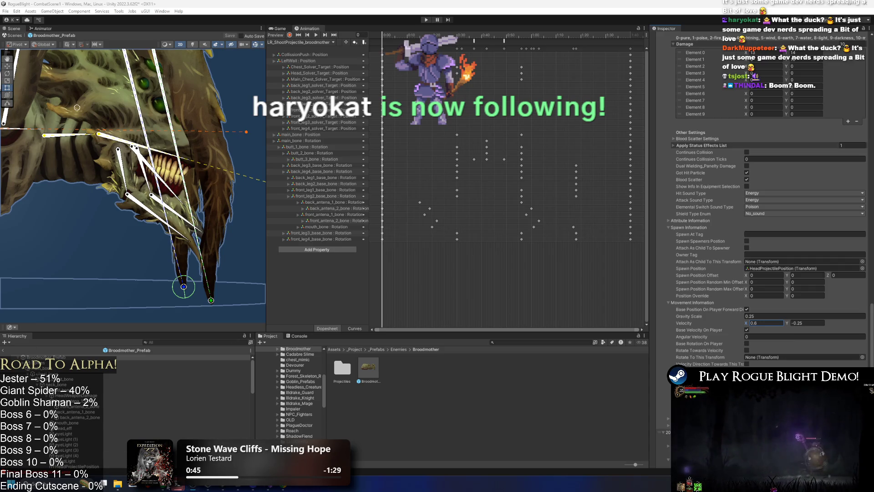
- Give the poison ball a HeadProjectilePosition spawn, gravity scale 0.25 and velocity 1, -0.15
{"action": "mouse_move", "coordinate": [163, 485]}
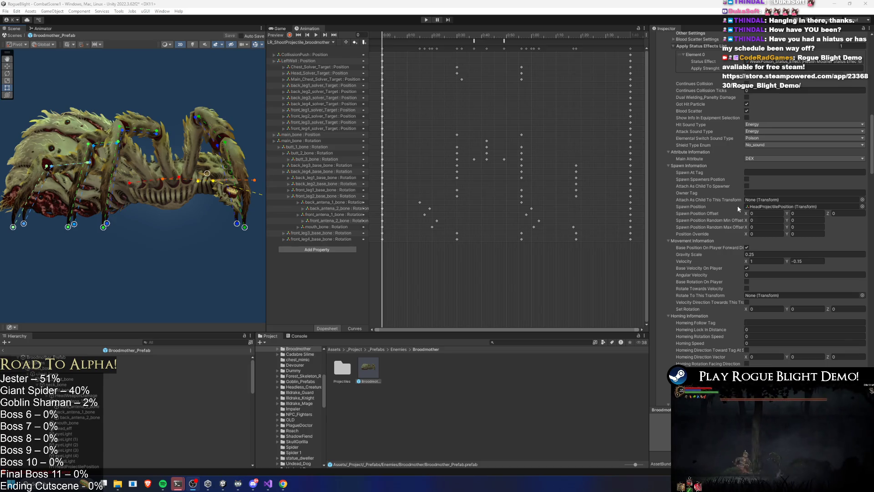
- Edit the poison ball's vertical velocity and reselect the Broodmother prefab
{"action": "scroll", "coordinate": [804, 170], "scroll_direction": "up", "scroll_amount": 5}
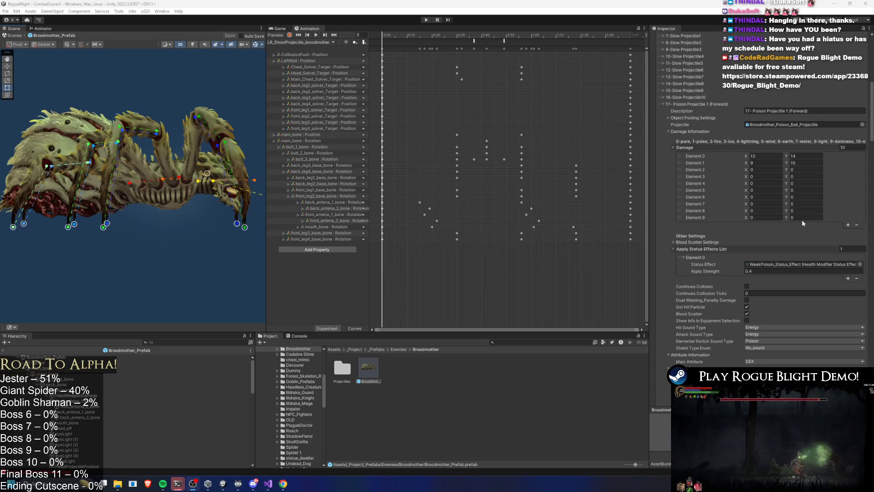
{"action": "scroll", "coordinate": [729, 177], "scroll_direction": "down", "scroll_amount": 6}
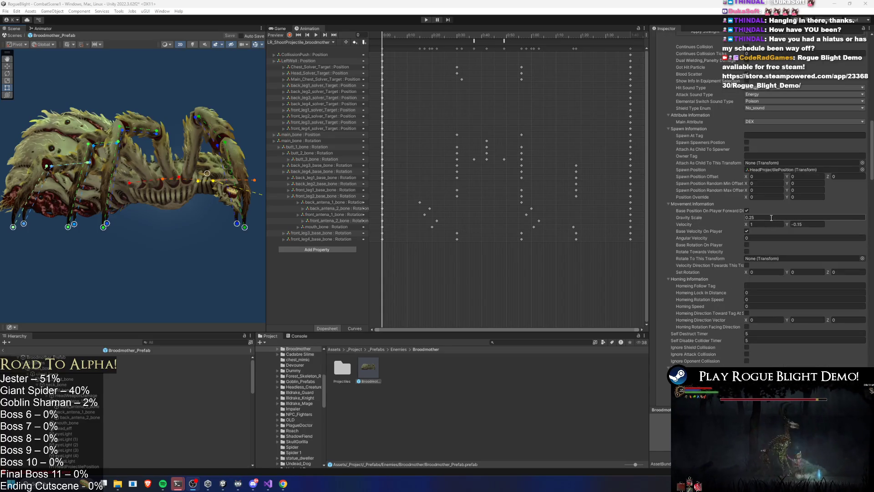
{"action": "left_click", "coordinate": [805, 225]}
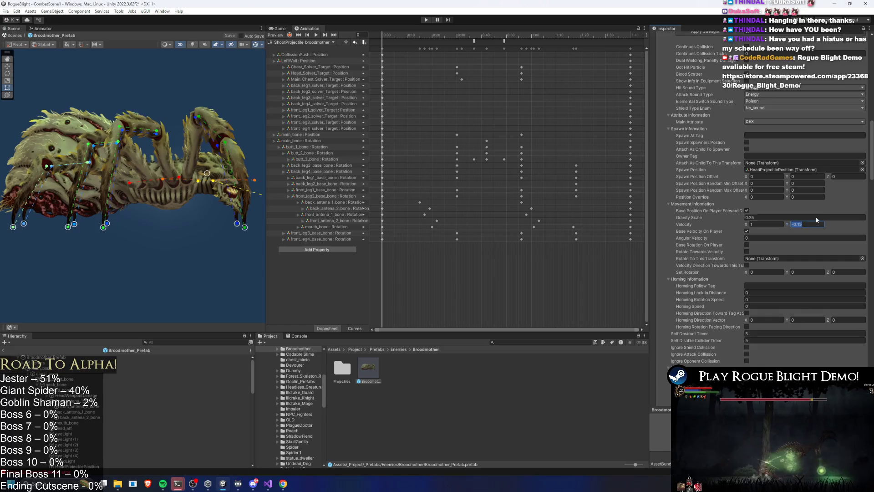
{"action": "type", "text": "0"}
{"action": "scroll", "coordinate": [736, 206], "scroll_direction": "down", "scroll_amount": 4}
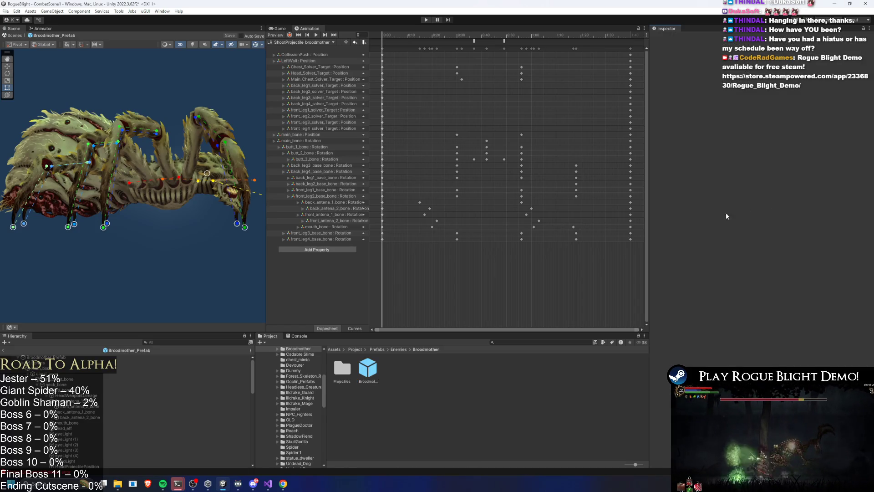
{"action": "left_click", "coordinate": [366, 377]}
{"action": "scroll", "coordinate": [797, 219], "scroll_direction": "down", "scroll_amount": 5}
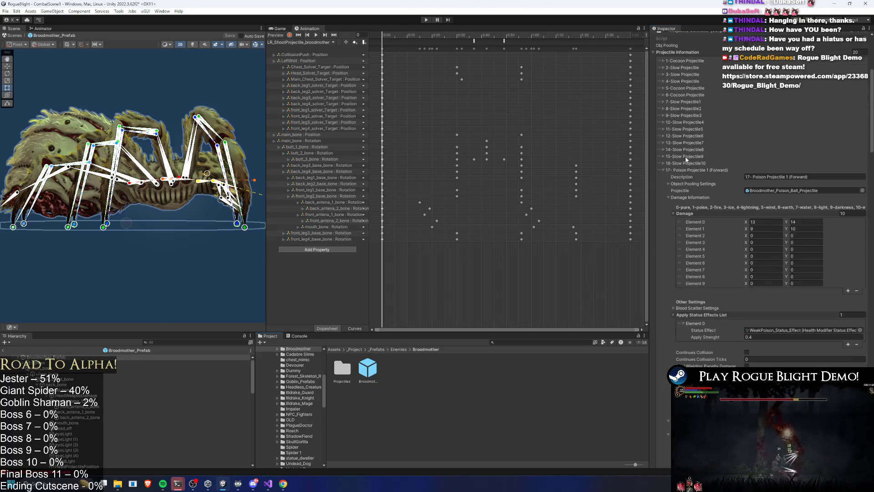
- Set 18 - Poison Projectile 2's horizontal velocity to 0.7 and save the prefab
{"action": "left_click", "coordinate": [734, 170]}
{"action": "scroll", "coordinate": [842, 240], "scroll_direction": "down", "scroll_amount": 6}
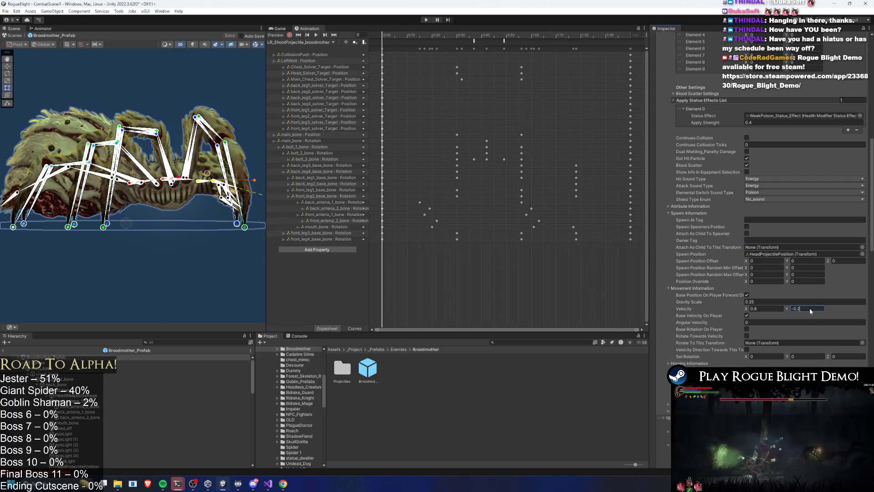
{"action": "scroll", "coordinate": [713, 144], "scroll_direction": "up", "scroll_amount": 5}
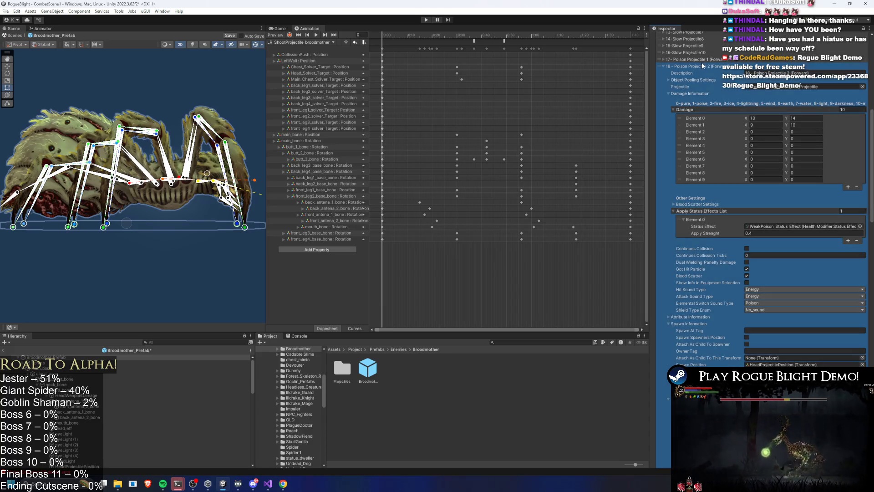
{"action": "left_click", "coordinate": [701, 62]}
{"action": "scroll", "coordinate": [813, 238], "scroll_direction": "down", "scroll_amount": 3}
{"action": "scroll", "coordinate": [783, 176], "scroll_direction": "down", "scroll_amount": 3}
{"action": "left_click", "coordinate": [783, 175]}
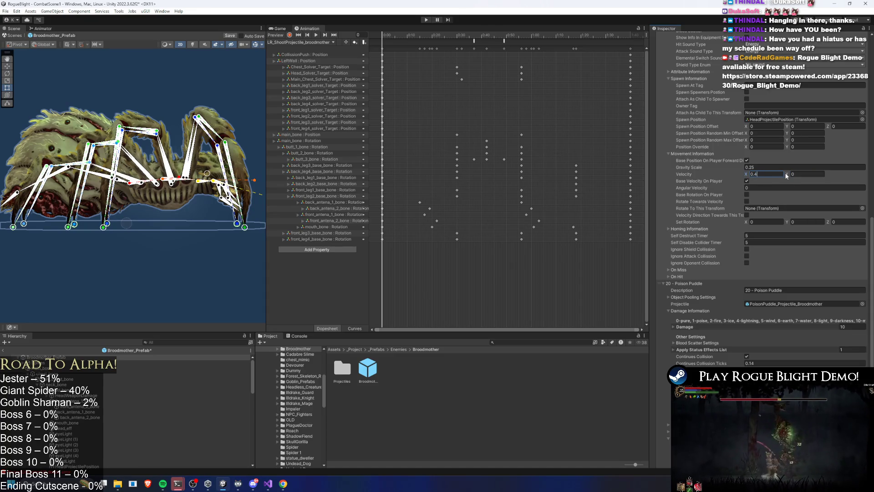
{"action": "scroll", "coordinate": [770, 177], "scroll_direction": "up", "scroll_amount": 5}
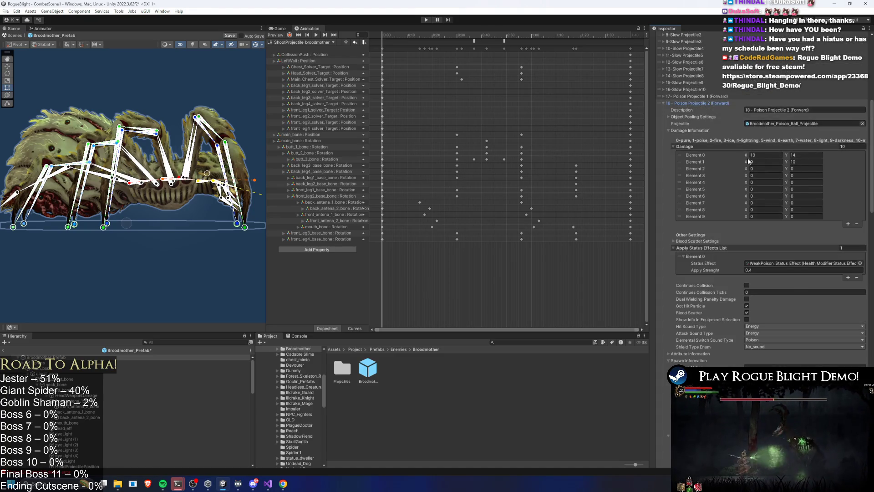
{"action": "scroll", "coordinate": [751, 206], "scroll_direction": "down", "scroll_amount": 3}
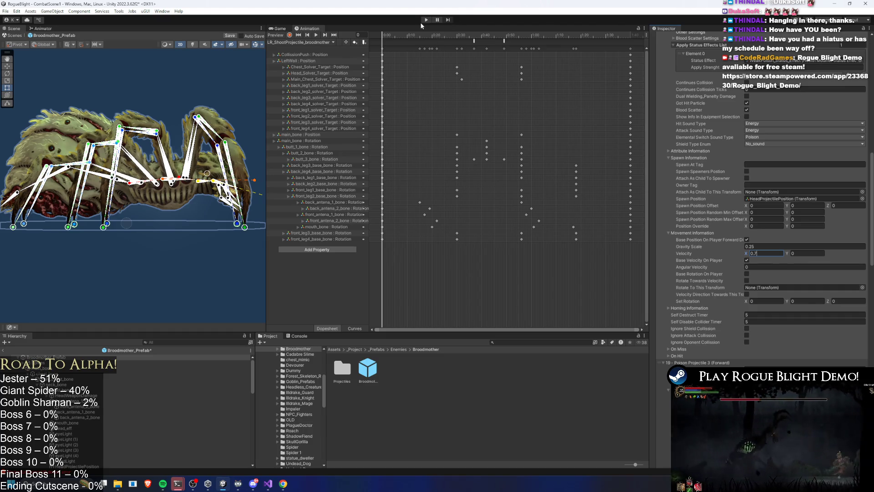
{"action": "key", "text": "ctrl+s"}
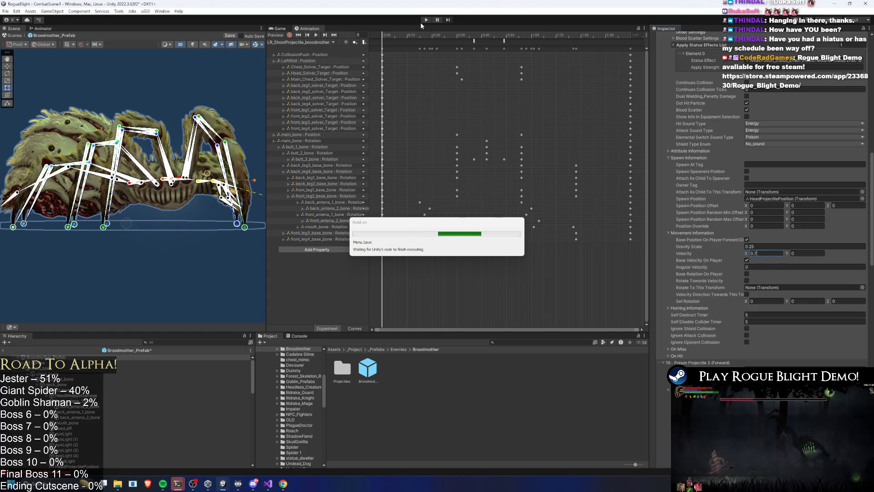
- Save the Broodmother prefab with the poison projectile velocity stored as 0.7 and 0
{"action": "mouse_move", "coordinate": [163, 484]}
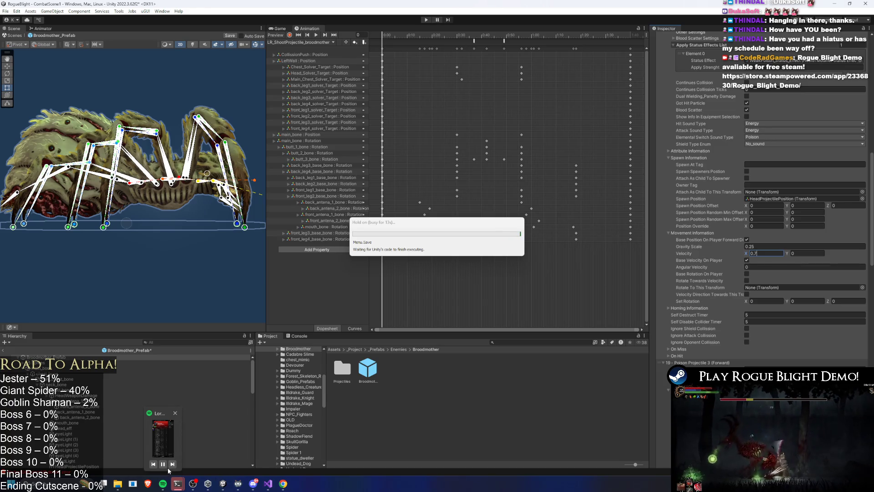
{"action": "key", "text": "XF86AudioPlay"}
{"action": "mouse_move", "coordinate": [208, 484]}
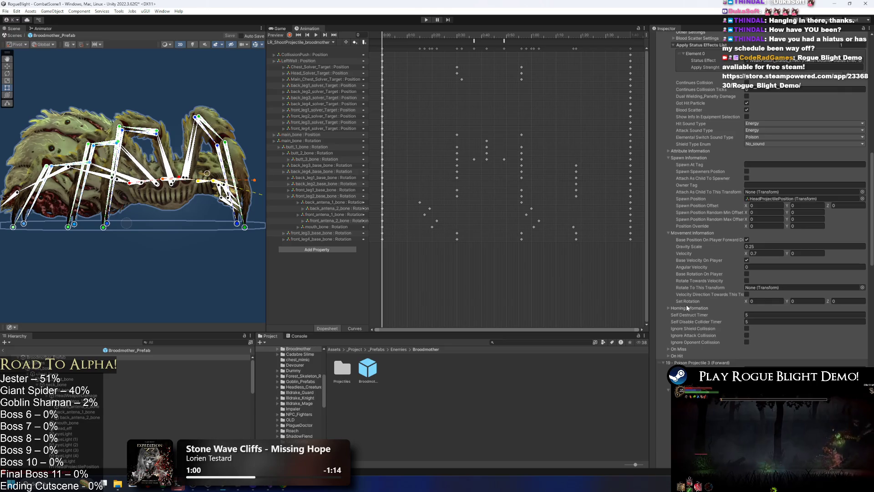
{"action": "scroll", "coordinate": [791, 244], "scroll_direction": "up", "scroll_amount": 15}
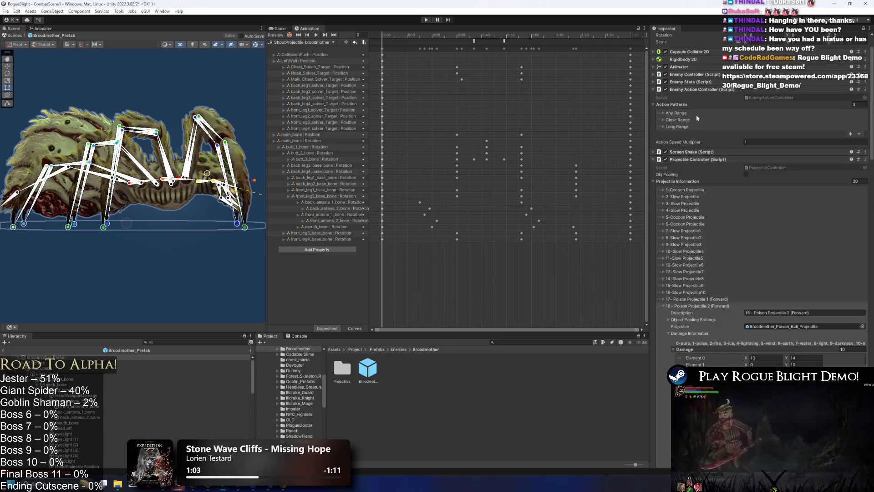
- Set the Close Range Claw and SR Shoot Projectile action percentages to 0
{"action": "left_click", "coordinate": [683, 121]}
{"action": "left_click", "coordinate": [760, 190]}
{"action": "type", "text": "0"}
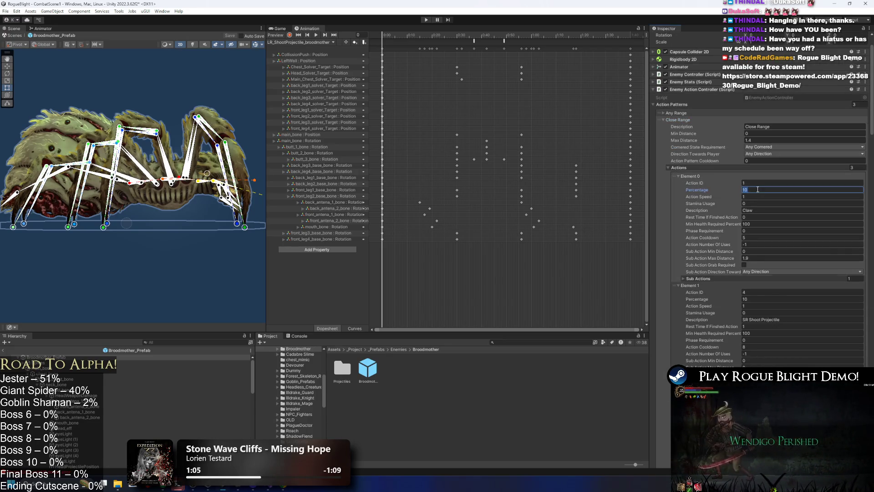
{"action": "left_click", "coordinate": [752, 299]}
{"action": "type", "text": "0"}
{"action": "scroll", "coordinate": [787, 321], "scroll_direction": "down", "scroll_amount": 2}
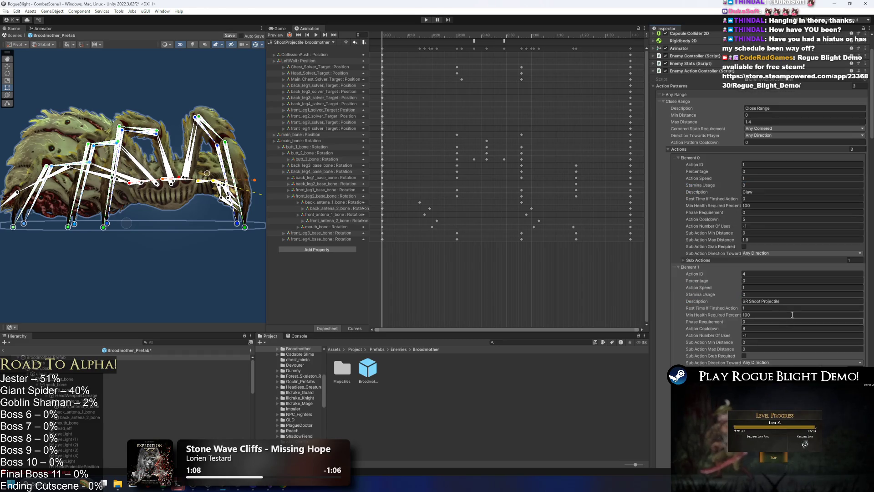
{"action": "scroll", "coordinate": [793, 299], "scroll_direction": "down", "scroll_amount": 1}
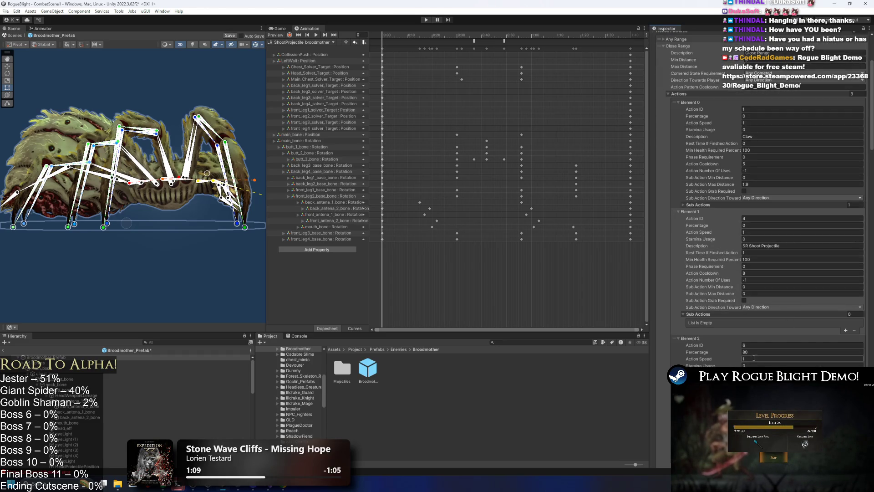
{"action": "left_click", "coordinate": [758, 350]}
{"action": "scroll", "coordinate": [769, 319], "scroll_direction": "up", "scroll_amount": 5}
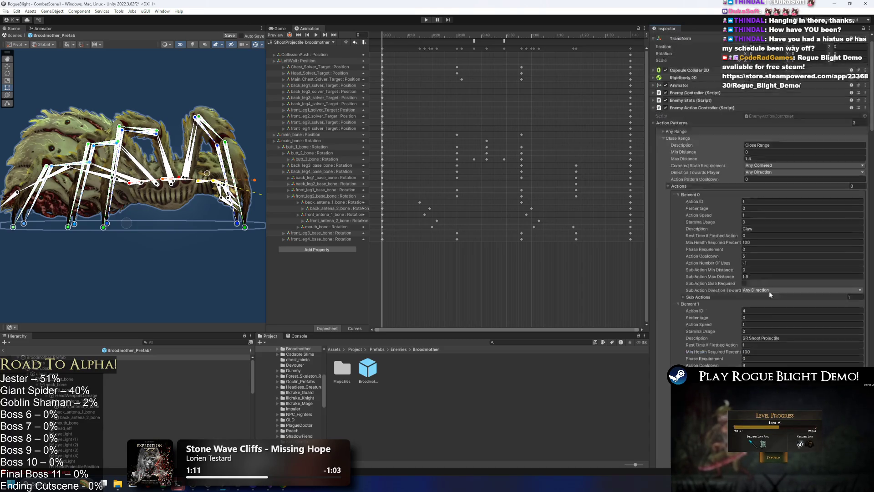
- Set the Any Range Change Side action percentage to 0 and collapse both patterns
{"action": "left_click", "coordinate": [690, 151]}
{"action": "left_click", "coordinate": [756, 220]}
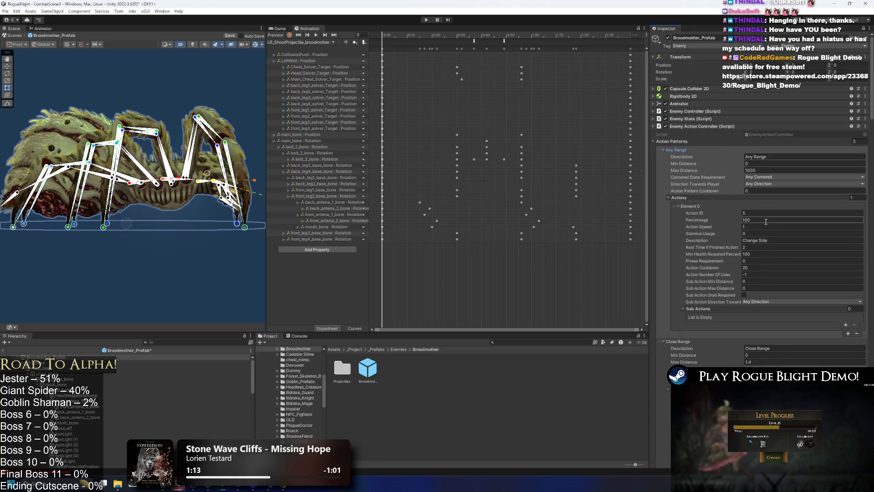
{"action": "type", "text": "0"}
{"action": "key", "text": "Return"}
{"action": "left_click", "coordinate": [668, 150]}
{"action": "left_click", "coordinate": [688, 157]}
- Set the Long Range LR Shoot Projectile percentage to 0 and enter Play Mode
{"action": "left_click", "coordinate": [688, 163]}
{"action": "left_click", "coordinate": [756, 233]}
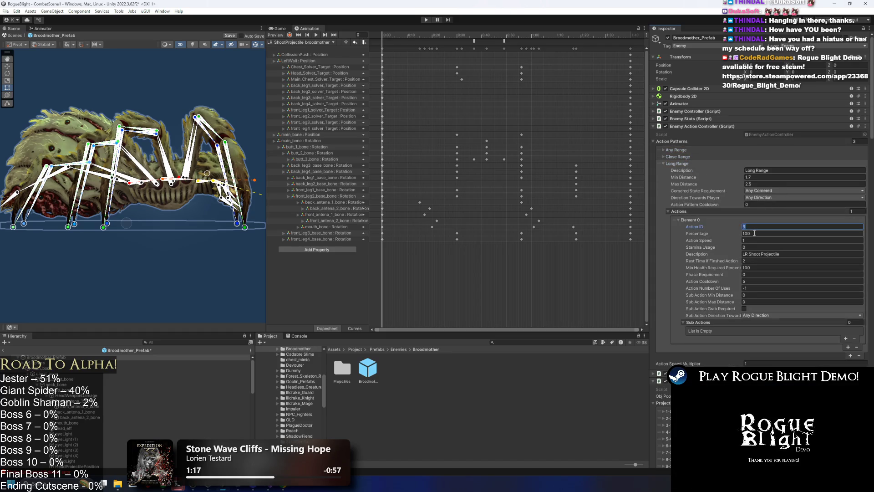
{"action": "type", "text": "0"}
{"action": "left_click", "coordinate": [425, 21]}
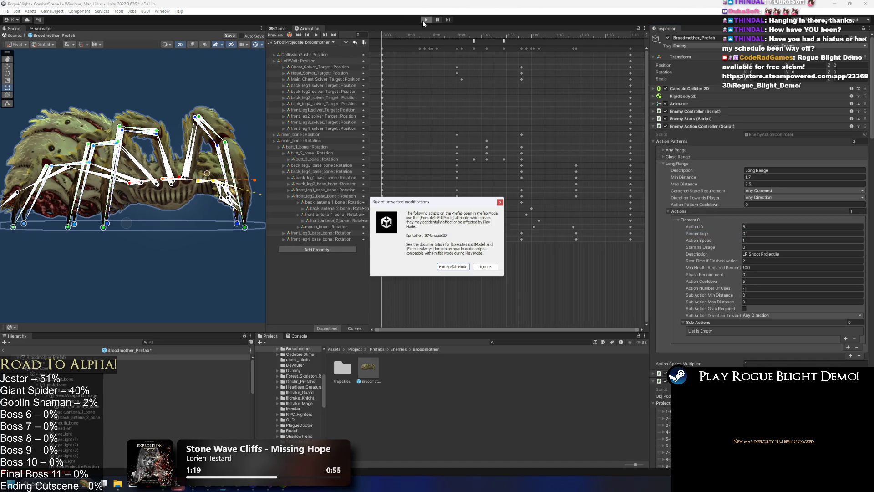
{"action": "key", "text": "Return"}
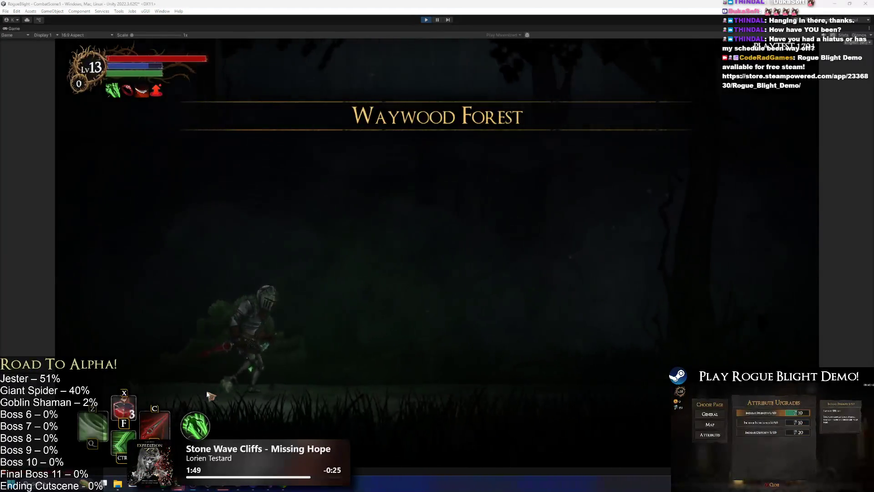
- Fight the Broodmother with slashes and ground waves to watch its poison balls, then stop playing
{"action": "key", "text": "d"}
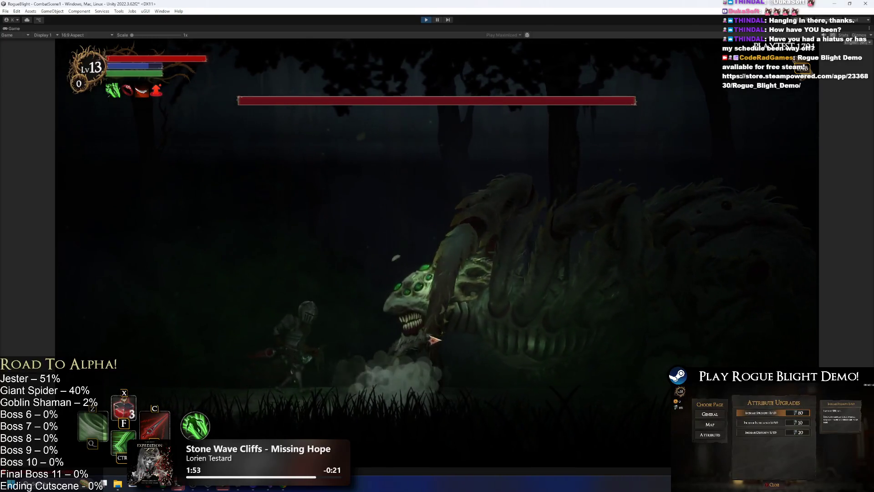
{"action": "key", "text": "a"}
{"action": "key", "text": "d"}
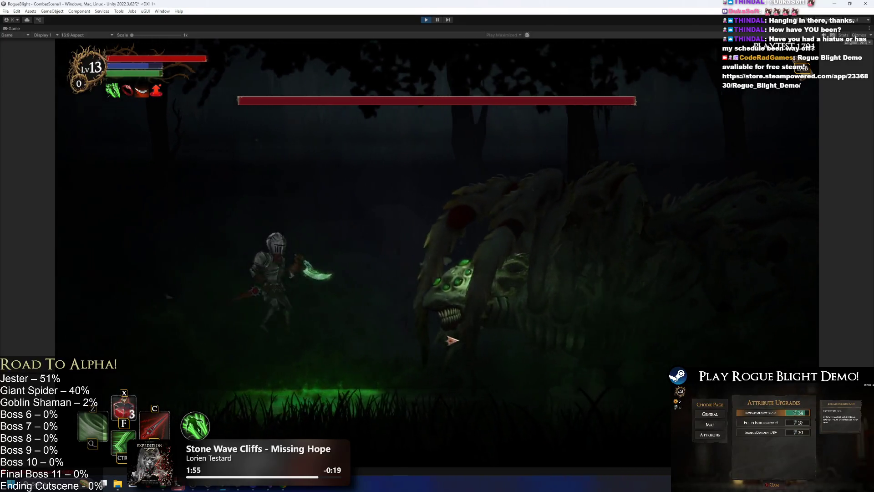
{"action": "left_click", "coordinate": [453, 345]}
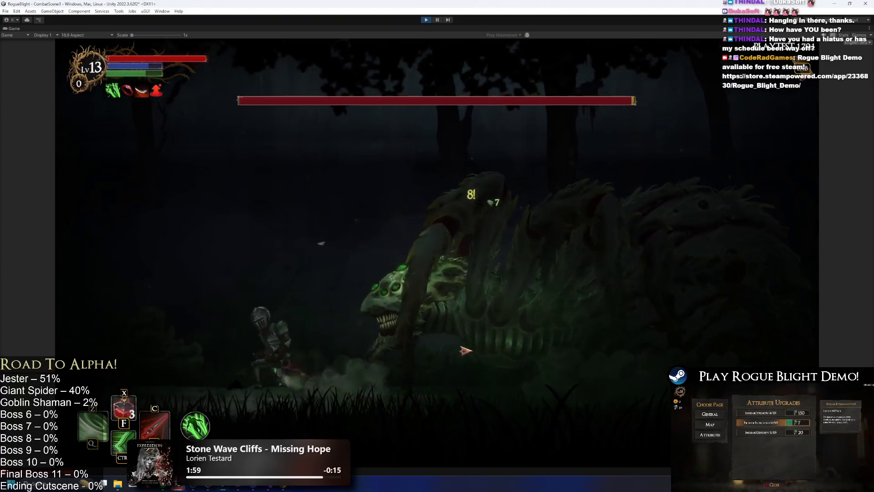
{"action": "left_click", "coordinate": [438, 353]}
{"action": "left_click", "coordinate": [424, 364]}
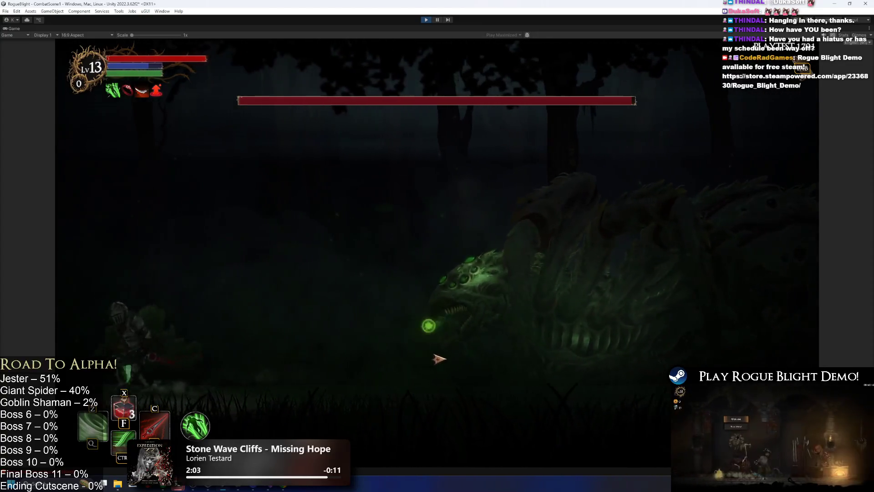
{"action": "left_click", "coordinate": [458, 349]}
{"action": "left_click", "coordinate": [460, 350]}
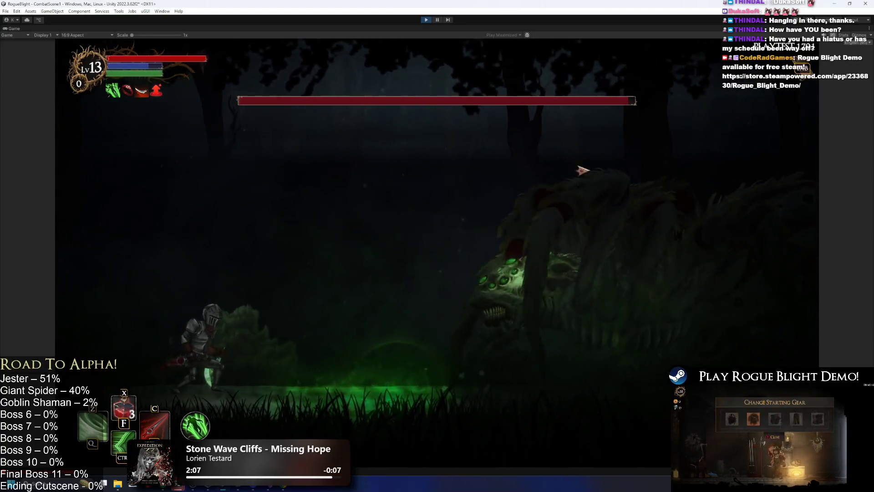
{"action": "left_click", "coordinate": [428, 233]}
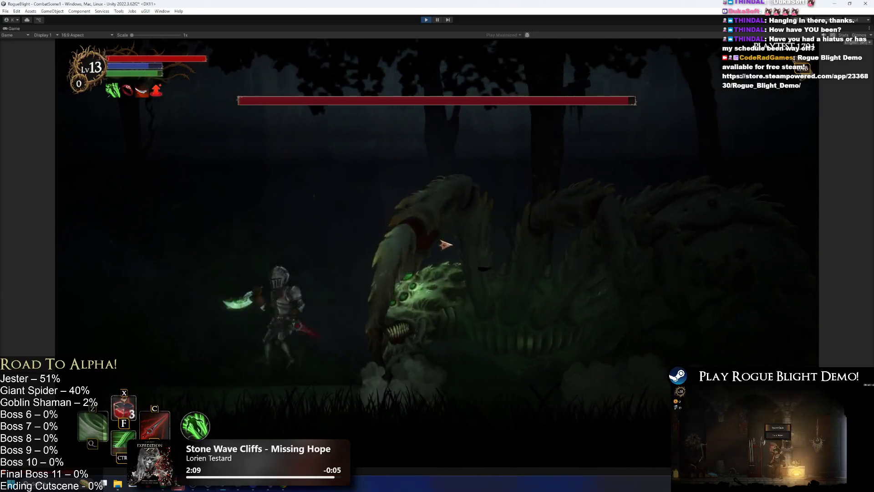
{"action": "left_click", "coordinate": [481, 256]}
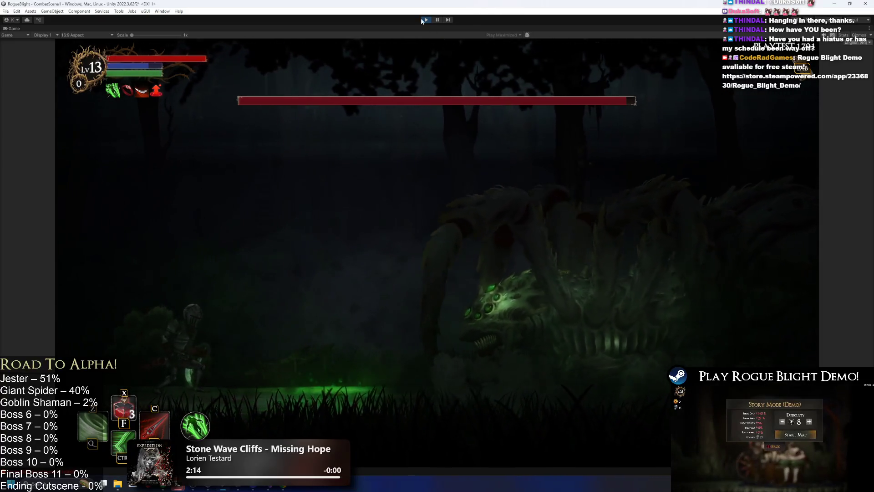
{"action": "key", "text": "ctrl+p"}
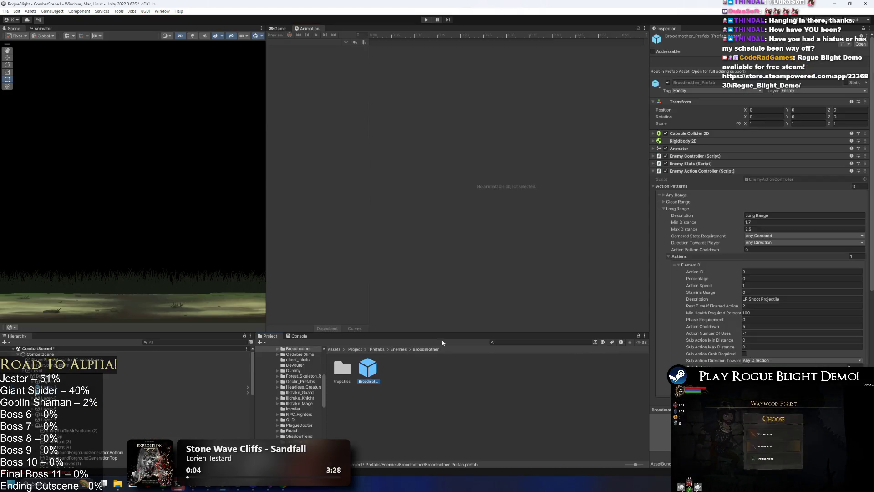
{"action": "scroll", "coordinate": [739, 326], "scroll_direction": "down", "scroll_amount": 15}
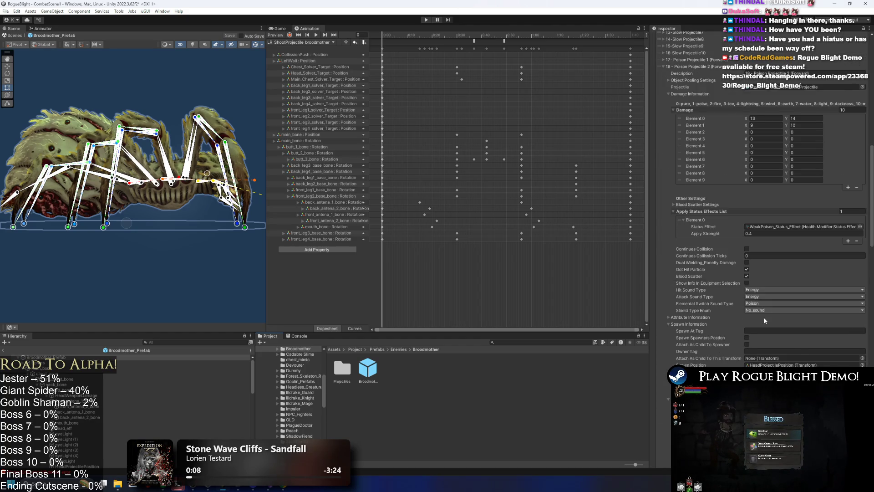
{"action": "scroll", "coordinate": [763, 317], "scroll_direction": "down", "scroll_amount": 3}
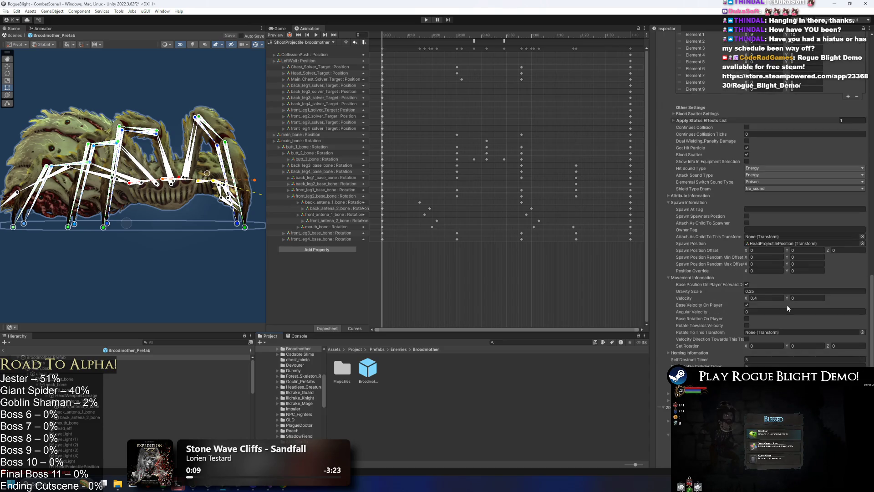
{"action": "key", "text": "ctrl+z"}
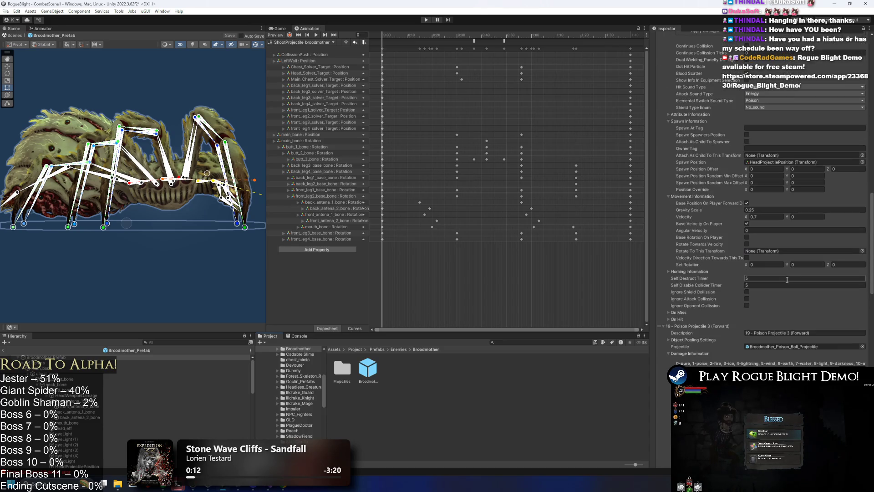
{"action": "scroll", "coordinate": [781, 242], "scroll_direction": "up", "scroll_amount": 5}
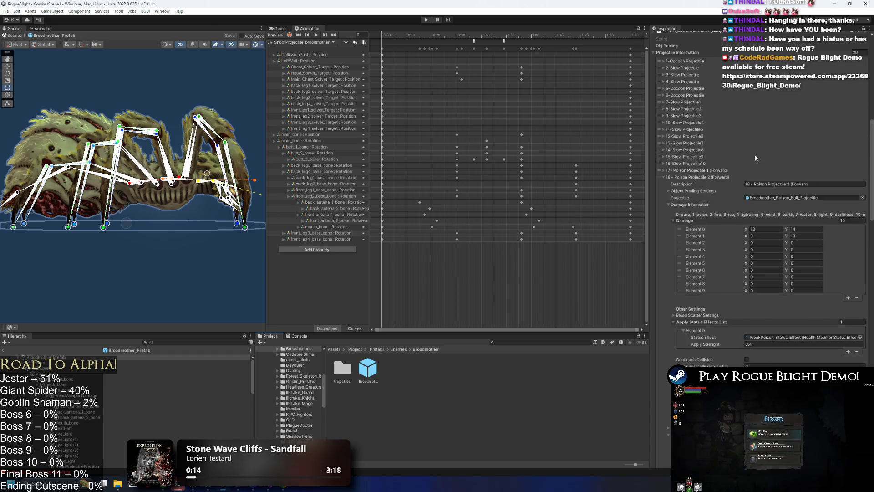
{"action": "scroll", "coordinate": [791, 190], "scroll_direction": "down", "scroll_amount": 4}
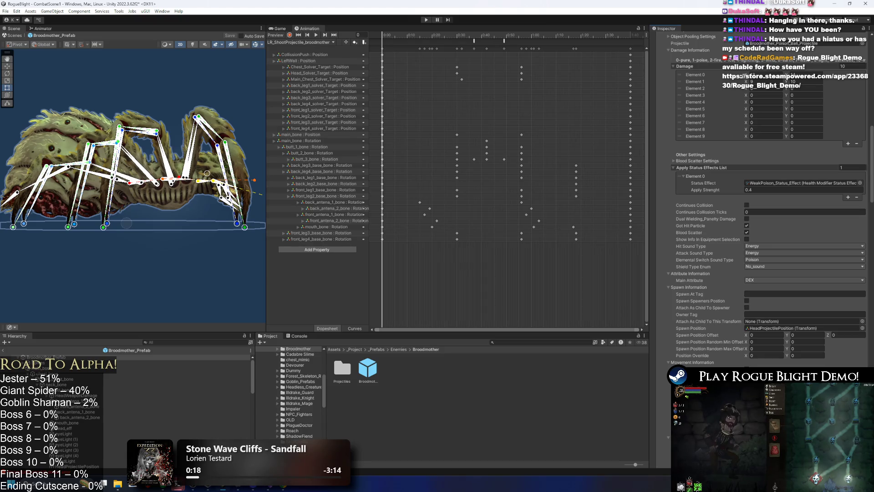
{"action": "scroll", "coordinate": [712, 144], "scroll_direction": "up", "scroll_amount": 2}
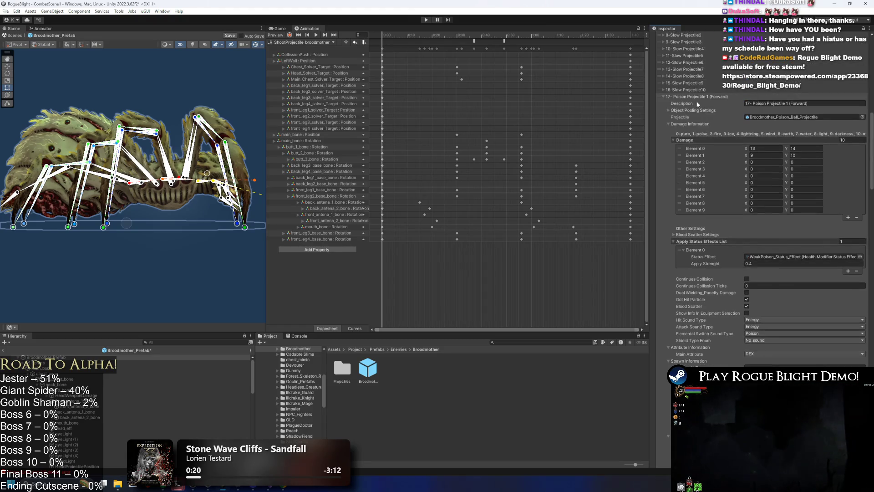
{"action": "left_click", "coordinate": [696, 97]}
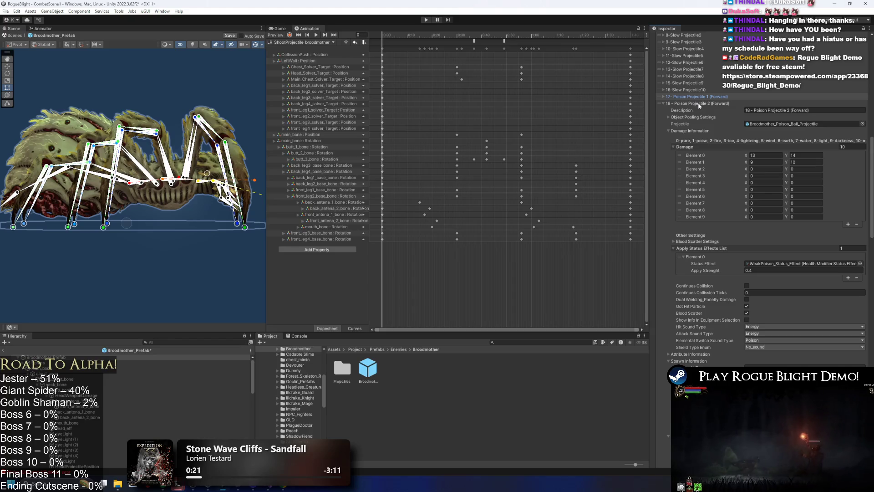
{"action": "left_click", "coordinate": [700, 97]}
{"action": "key", "text": "super"}
{"action": "type", "text": "ca"}
{"action": "key", "text": "Return"}
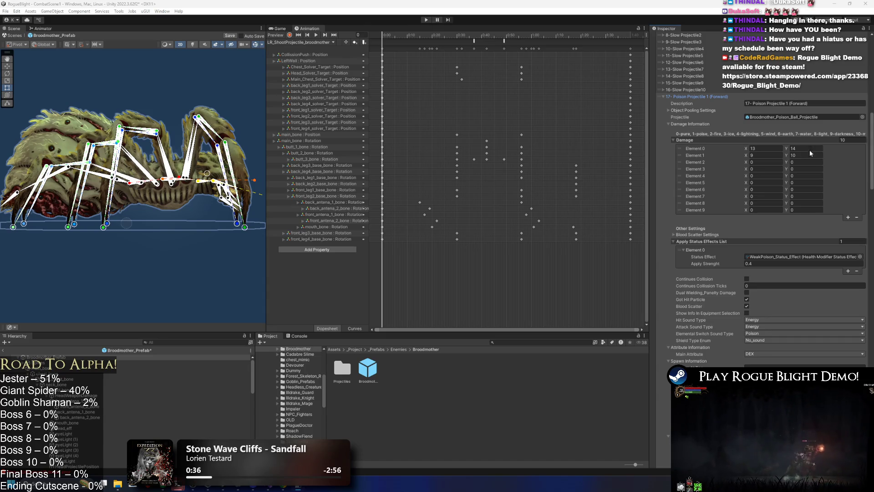
{"action": "scroll", "coordinate": [781, 270], "scroll_direction": "down", "scroll_amount": 5}
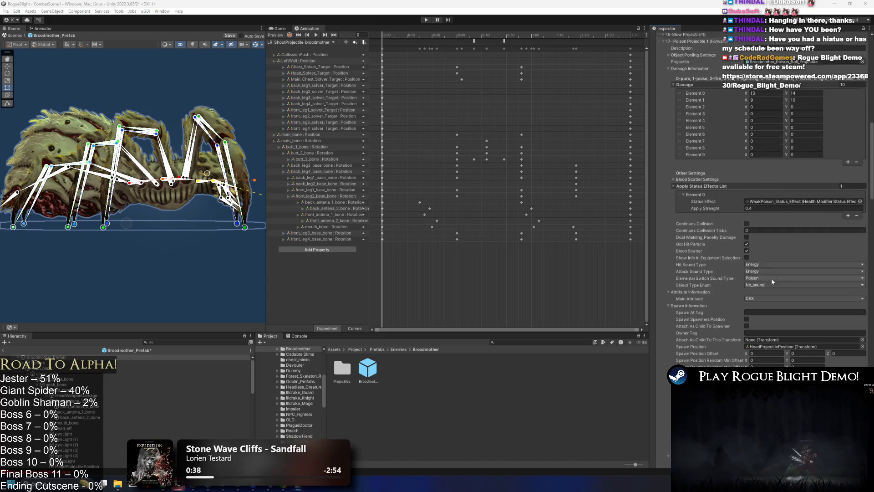
{"action": "left_click", "coordinate": [768, 363]}
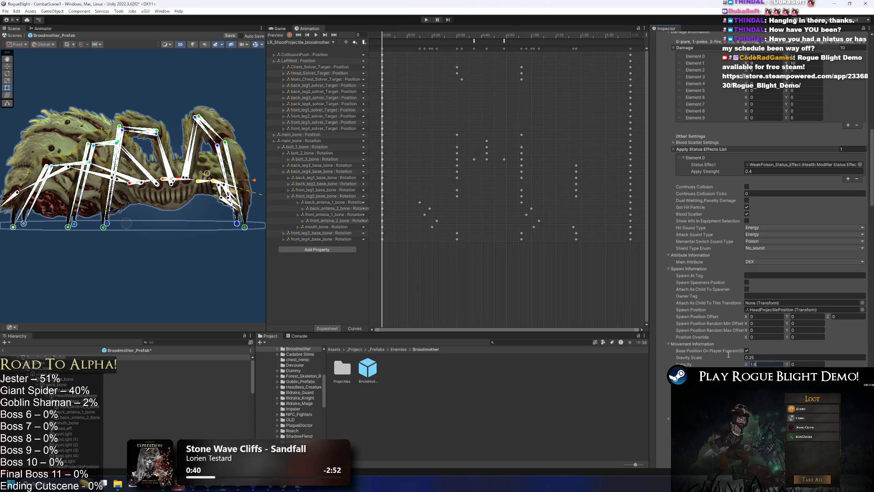
{"action": "scroll", "coordinate": [729, 354], "scroll_direction": "up", "scroll_amount": 4}
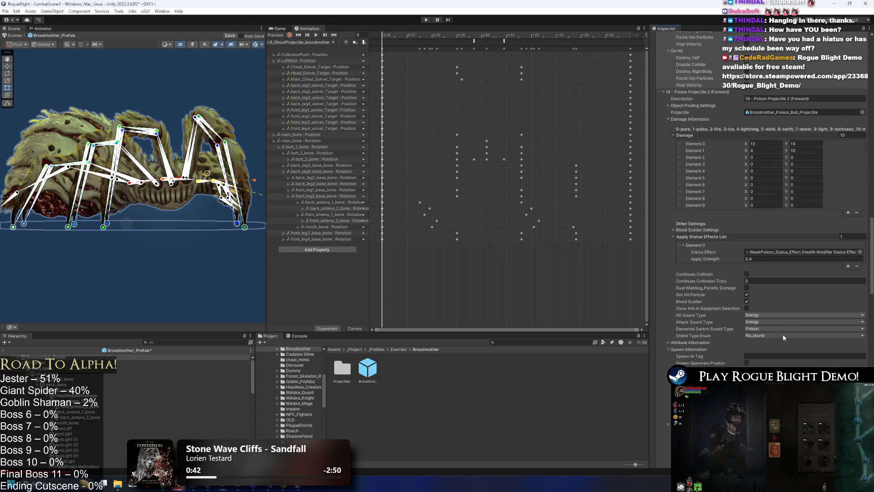
{"action": "scroll", "coordinate": [783, 337], "scroll_direction": "down", "scroll_amount": 3}
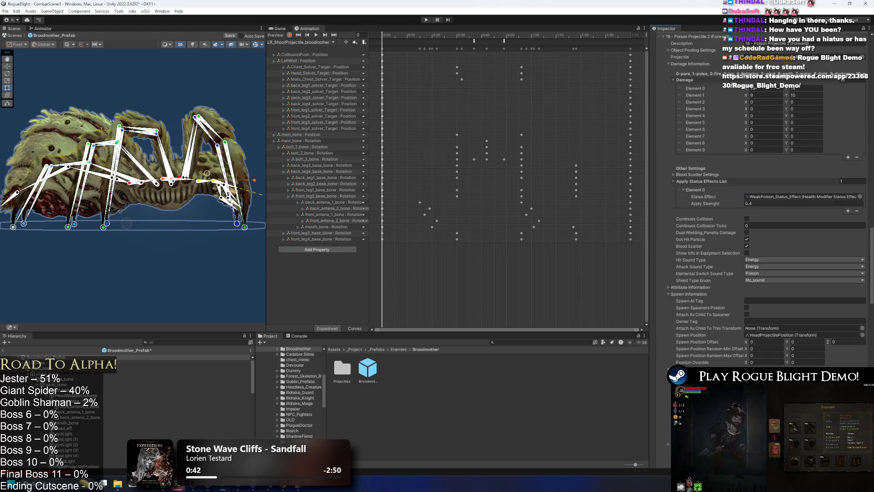
- Enter Play Mode past the prefab warning and enable cheats with knight invincibility
{"action": "left_click", "coordinate": [429, 18]}
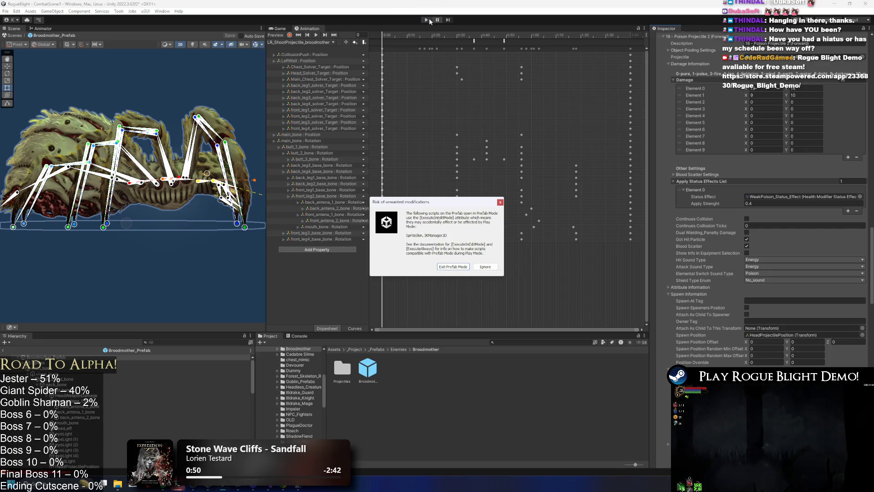
{"action": "key", "text": "Escape"}
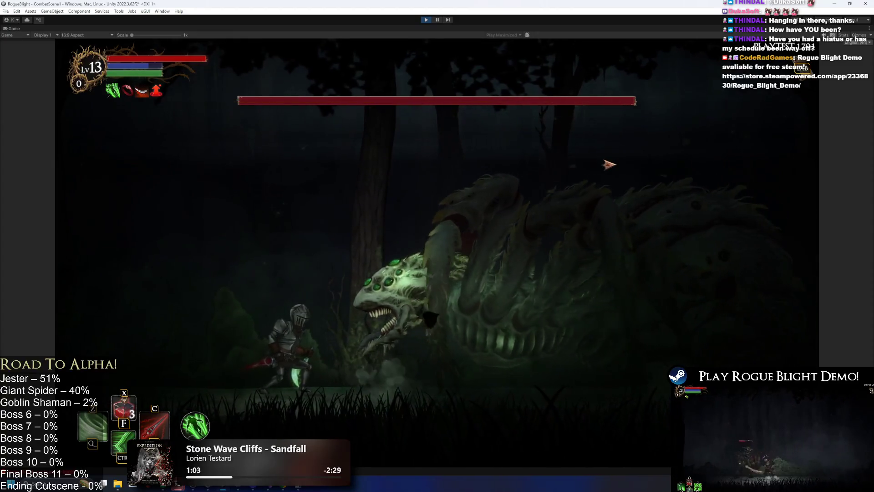
{"action": "key", "text": "ctrl"}
{"action": "key", "text": "i"}
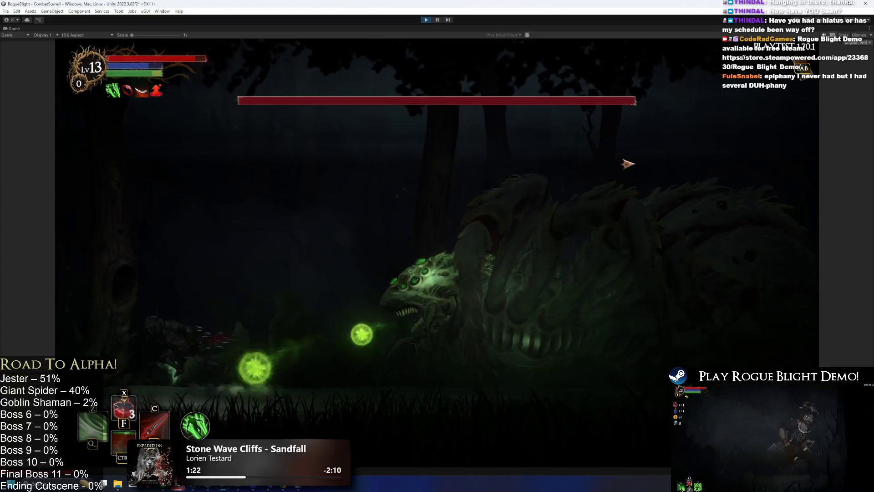
- Jump and run the knight around the arena to draw out the Broodmother's poison balls
{"action": "key", "text": "space"}
{"action": "key", "text": "a"}
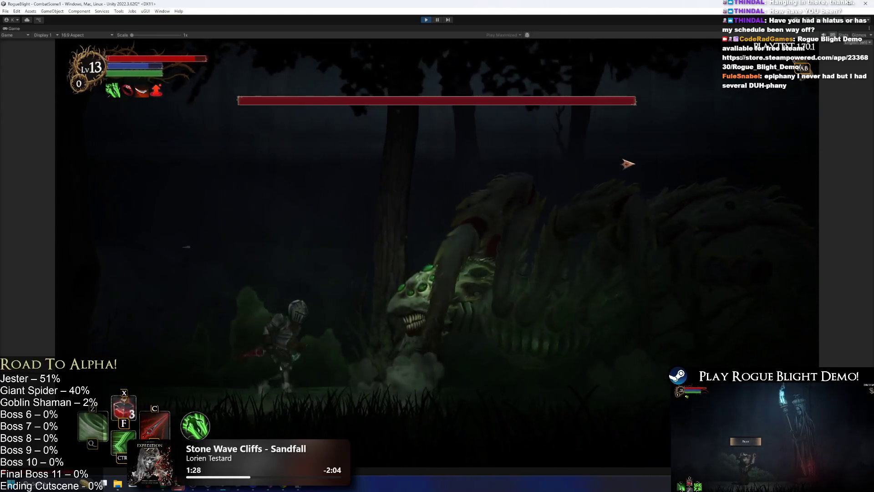
{"action": "key", "text": "a"}
{"action": "key", "text": "space"}
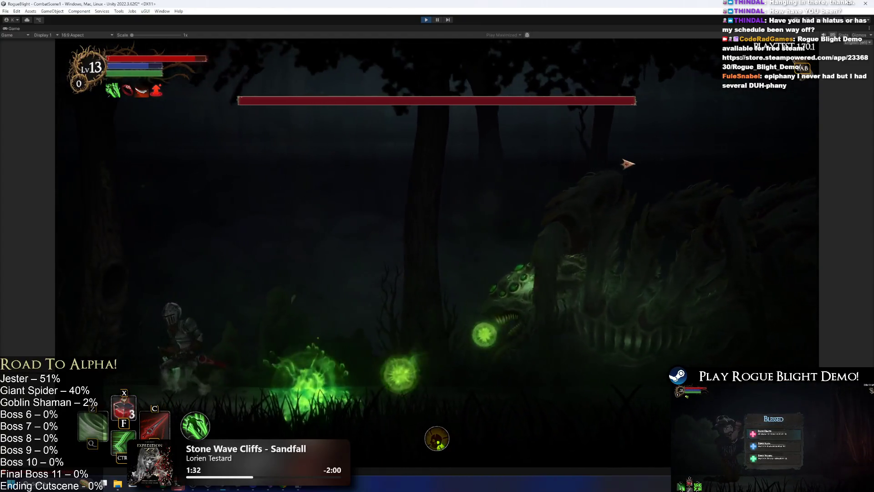
{"action": "key", "text": "space"}
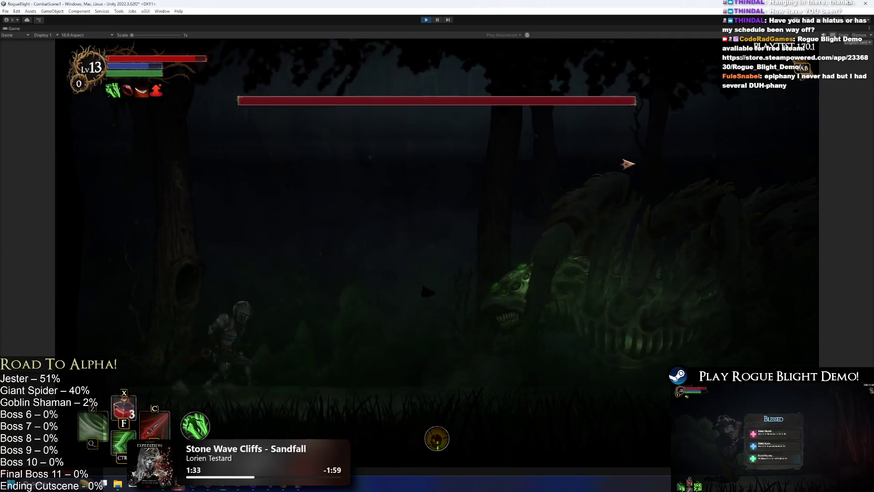
{"action": "key", "text": "a"}
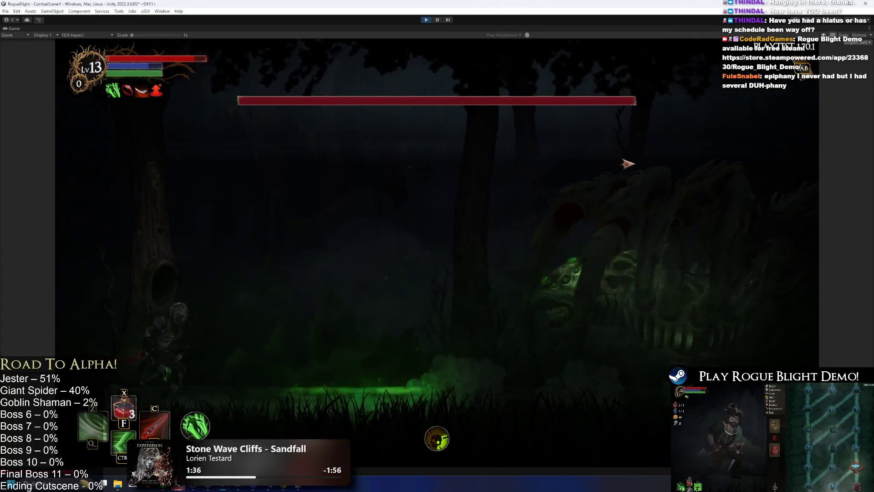
{"action": "key", "text": "a"}
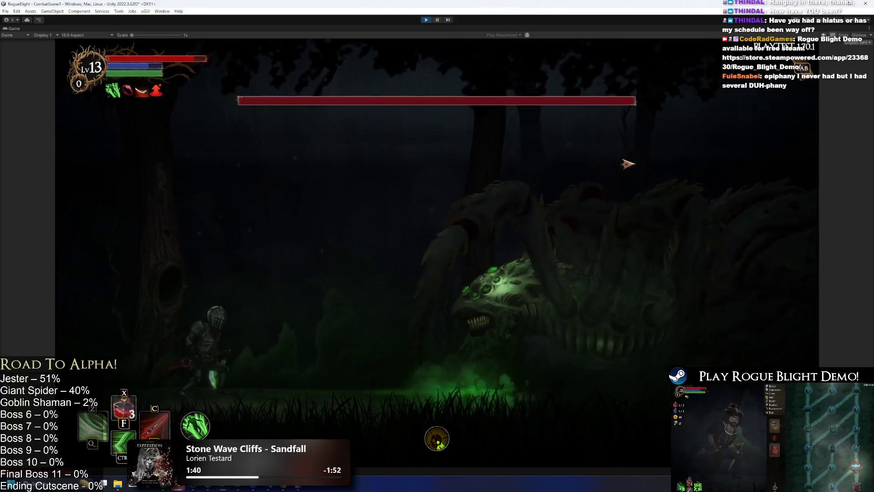
{"action": "key", "text": "a"}
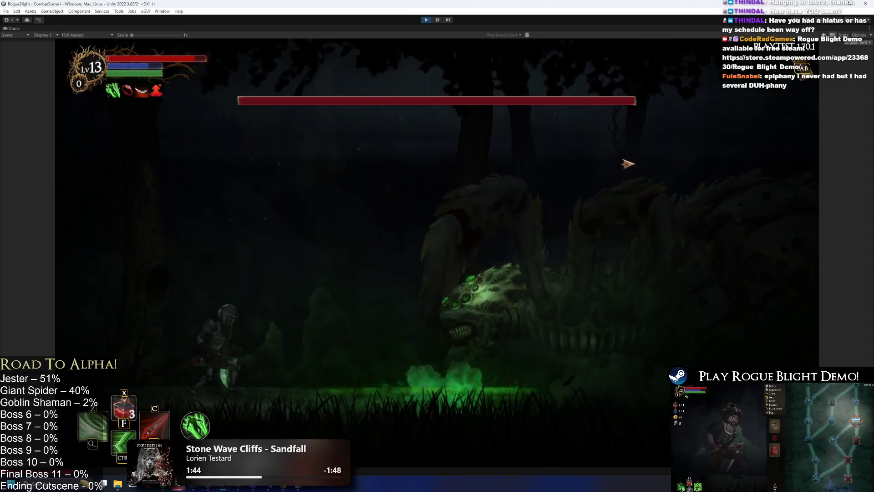
{"action": "key", "text": "space"}
{"action": "key", "text": "d"}
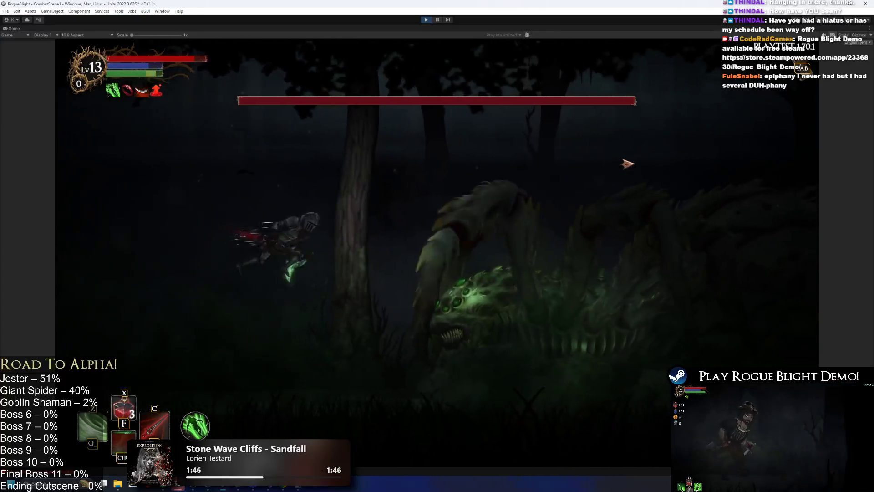
{"action": "key", "text": "a"}
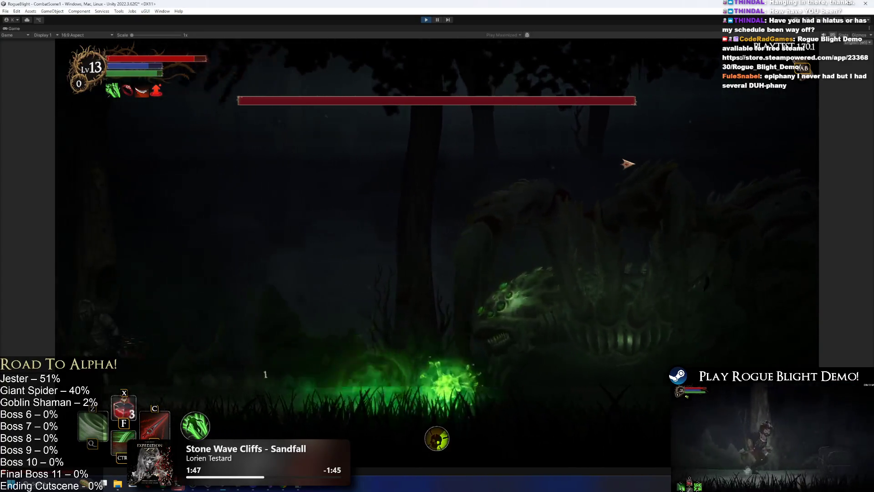
{"action": "key", "text": "d"}
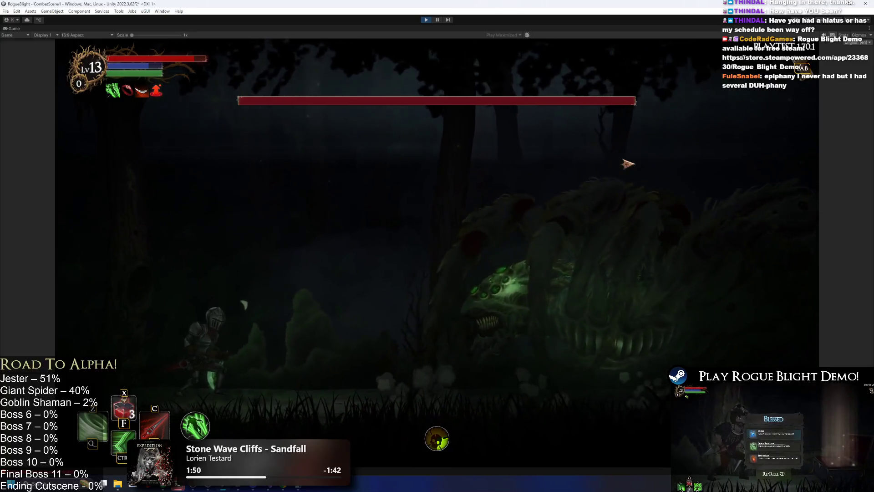
- Attack the boss while dodging its acid orbs, then stop the play test
{"action": "left_click", "coordinate": [629, 163]}
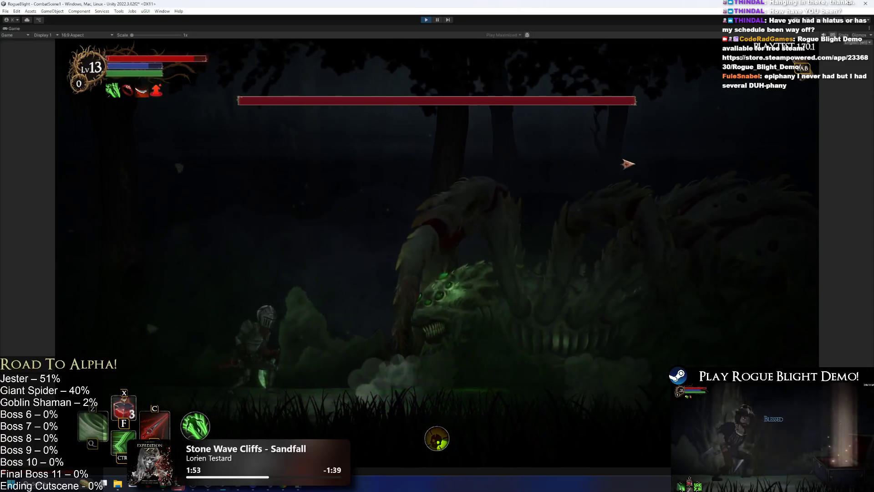
{"action": "key", "text": "a"}
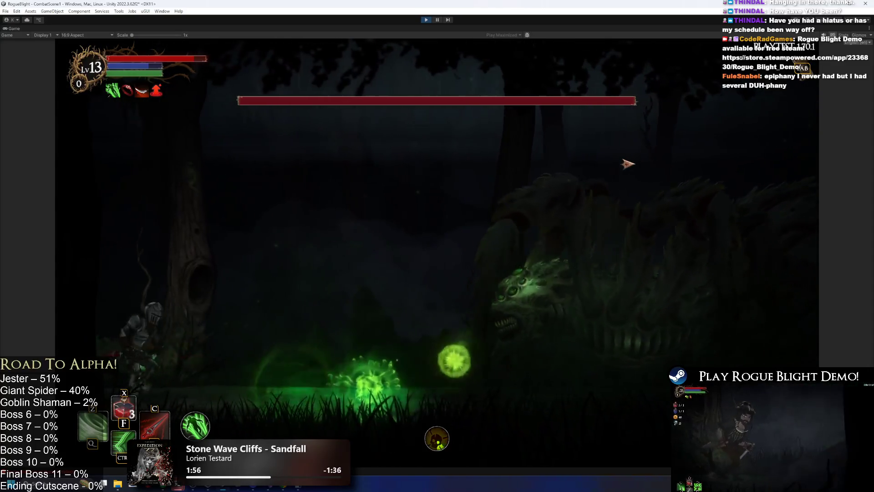
{"action": "left_click", "coordinate": [629, 163]}
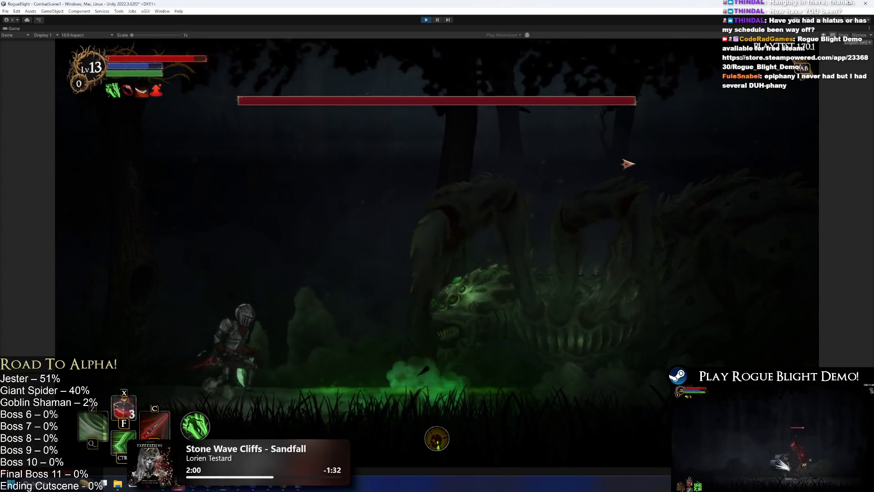
{"action": "key", "text": "shift"}
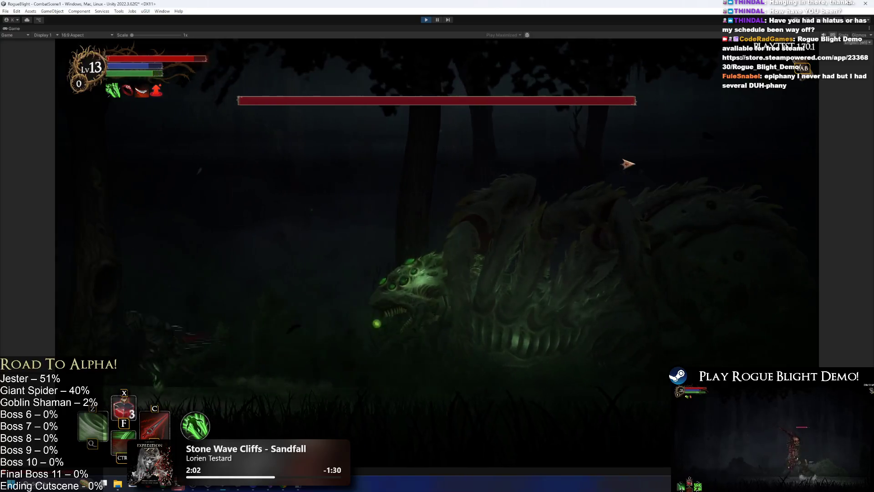
{"action": "key", "text": "space"}
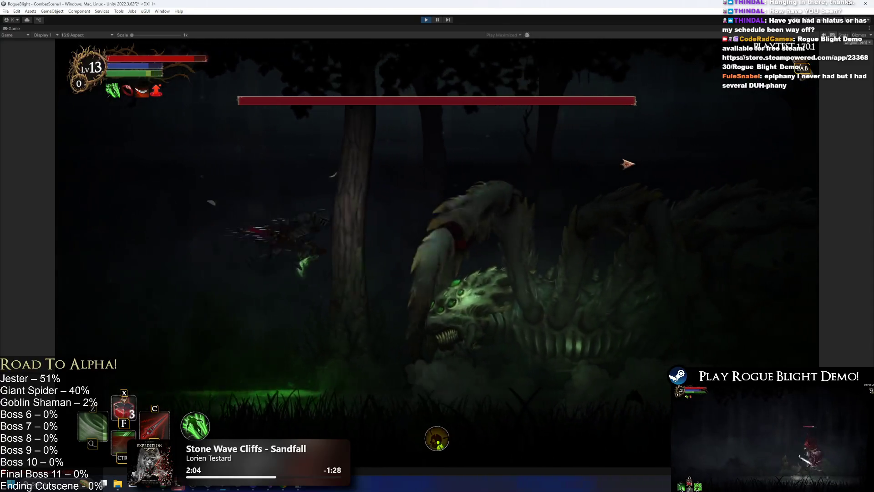
{"action": "key", "text": "a"}
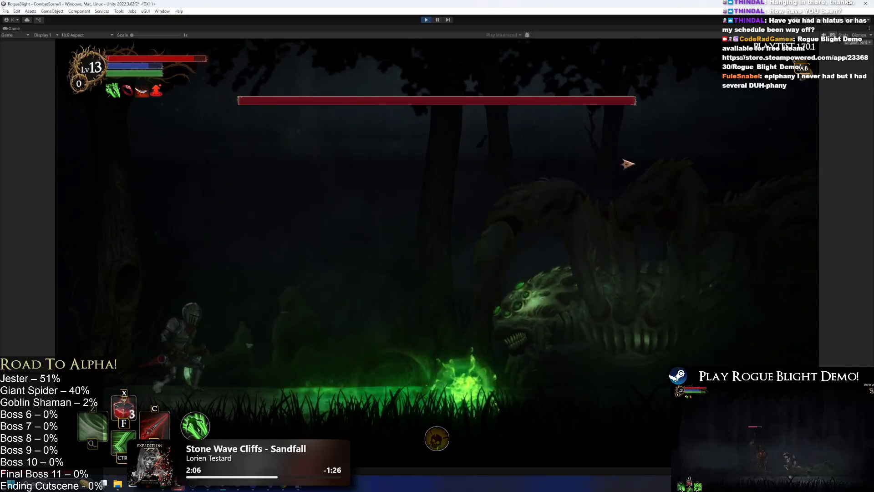
{"action": "key", "text": "d"}
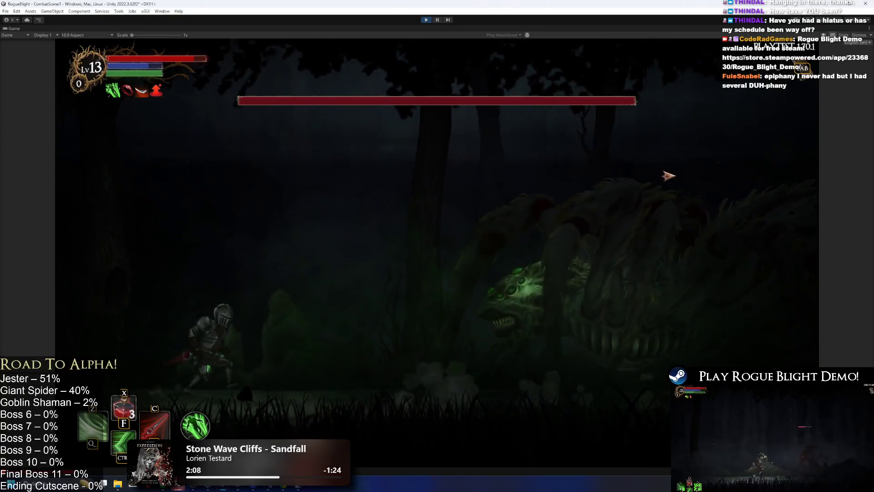
{"action": "key", "text": "a"}
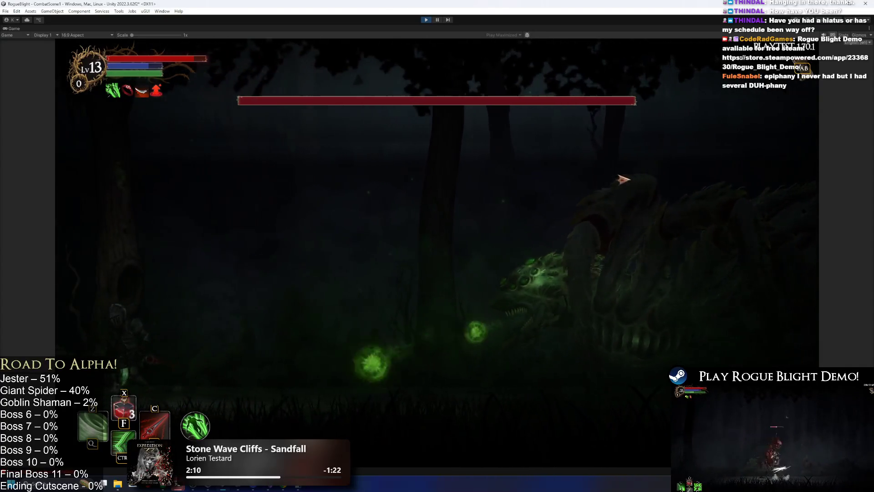
{"action": "key", "text": "d"}
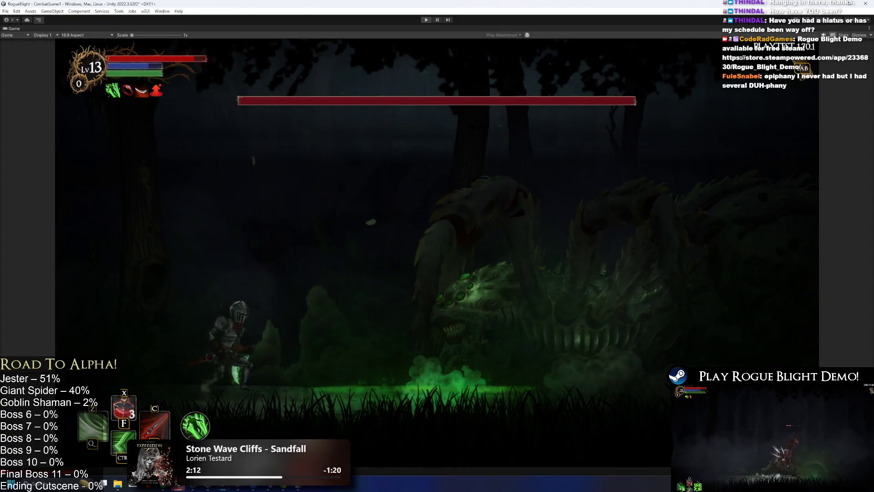
{"action": "key", "text": "ctrl+p"}
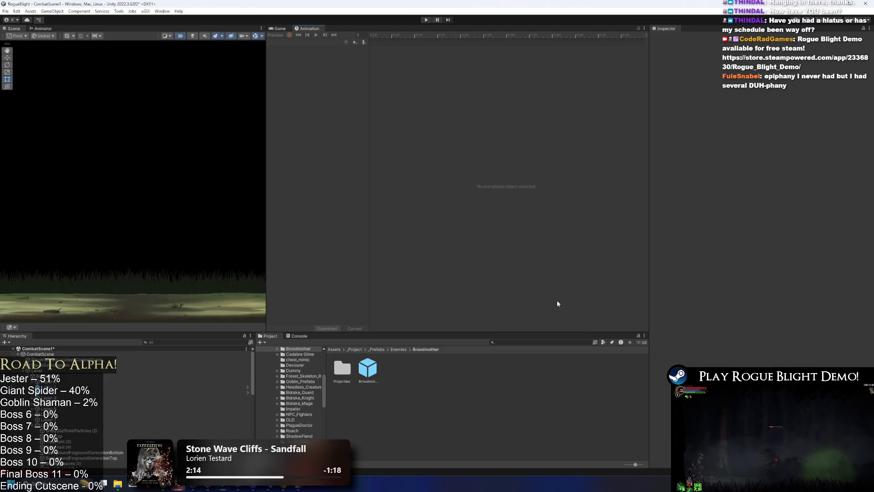
- In Broodmother_Prefab, collapse the three poison entries and move Poison Projectile 3 up to slot 17
{"action": "double_click", "coordinate": [364, 365]}
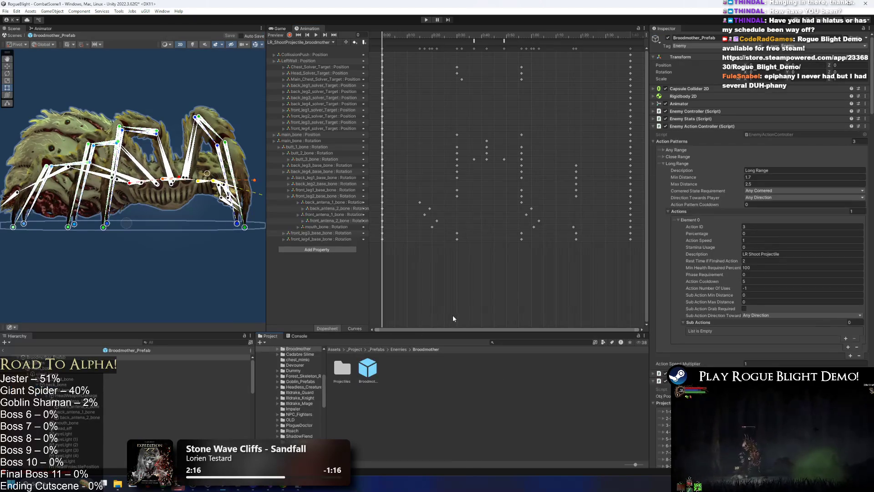
{"action": "scroll", "coordinate": [854, 239], "scroll_direction": "down", "scroll_amount": 10}
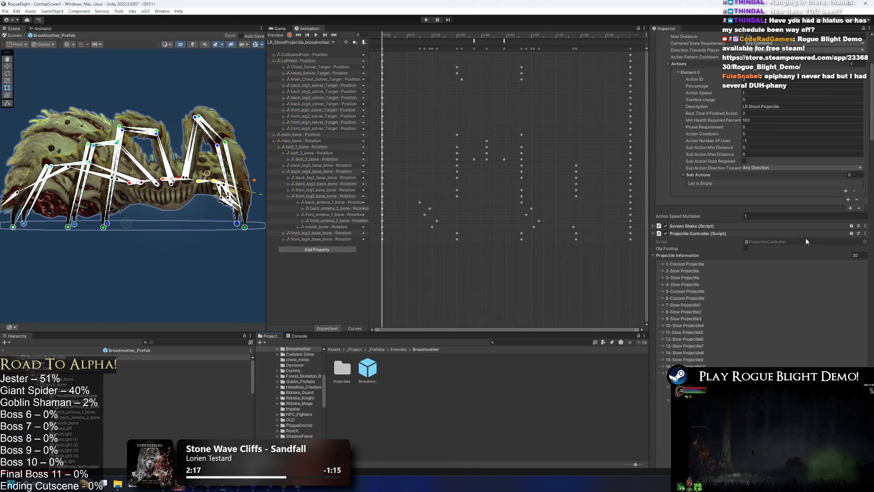
{"action": "left_click", "coordinate": [695, 262]}
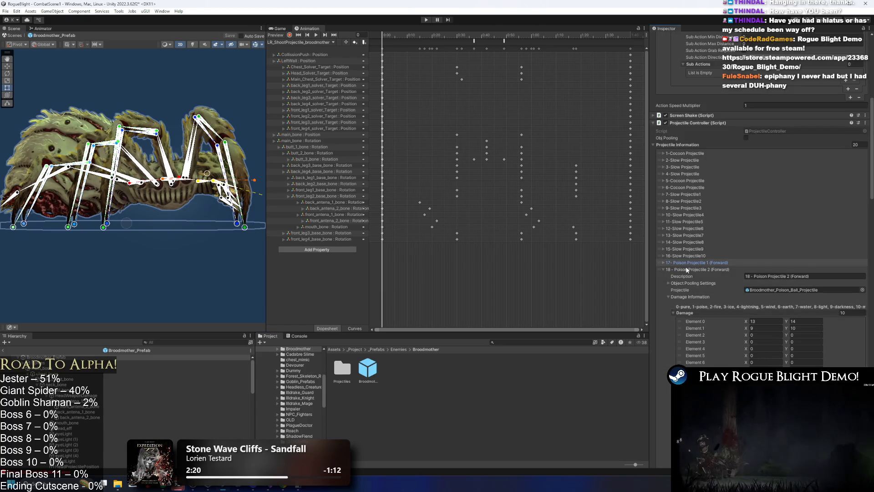
{"action": "left_click", "coordinate": [688, 270]}
{"action": "left_click", "coordinate": [686, 277]}
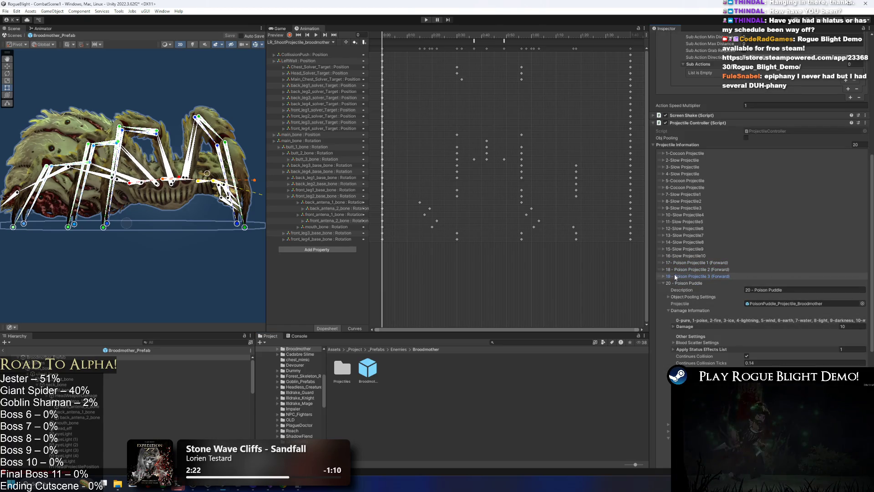
{"action": "mouse_move", "coordinate": [660, 274]}
{"action": "left_mouse_down"}
{"action": "mouse_move", "coordinate": [660, 266]}
{"action": "mouse_move", "coordinate": [662, 276]}
{"action": "left_mouse_up"}
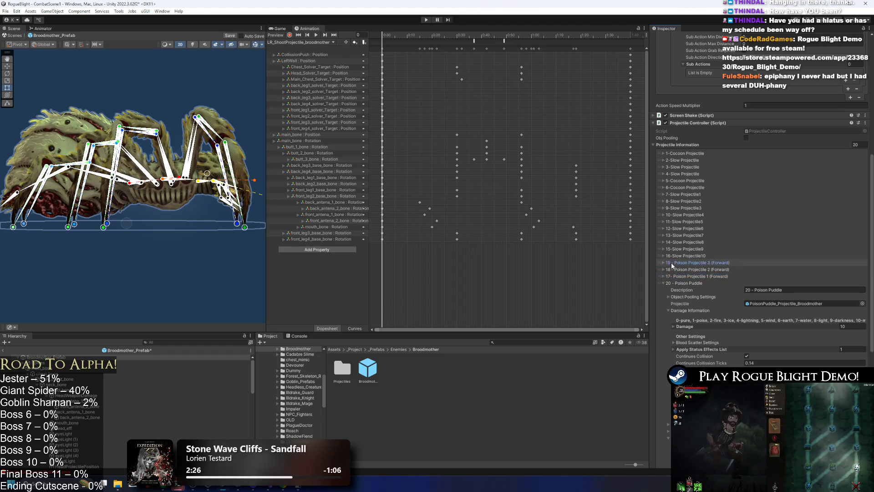
{"action": "left_click", "coordinate": [696, 262]}
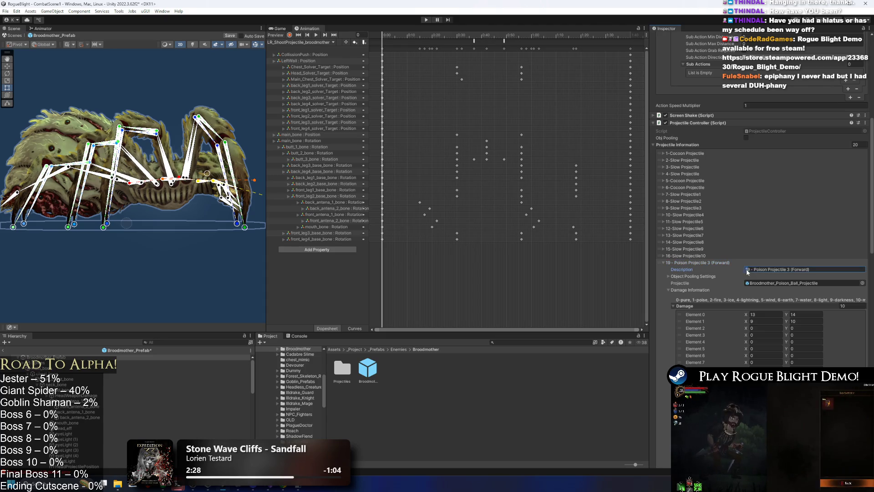
{"action": "left_click", "coordinate": [690, 262]}
- Relabel Poison Projectile 1's description as entry 19 and start Play Mode
{"action": "left_click", "coordinate": [697, 276]}
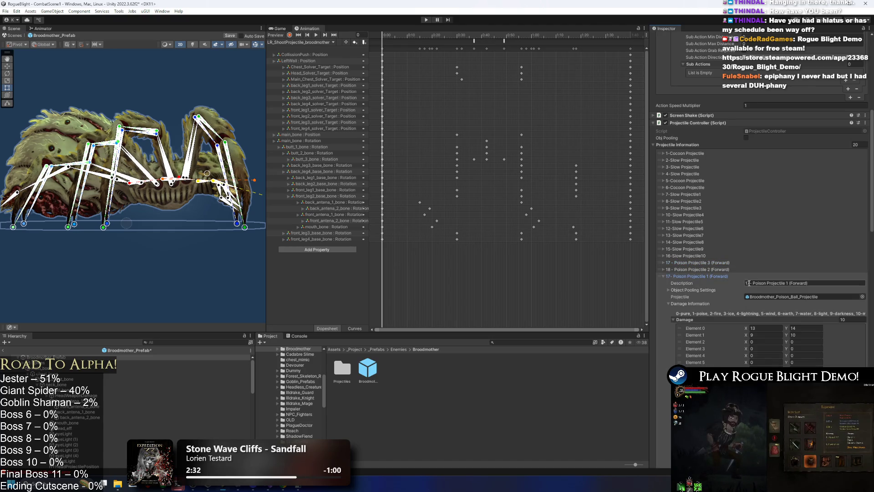
{"action": "type", "text": "19"}
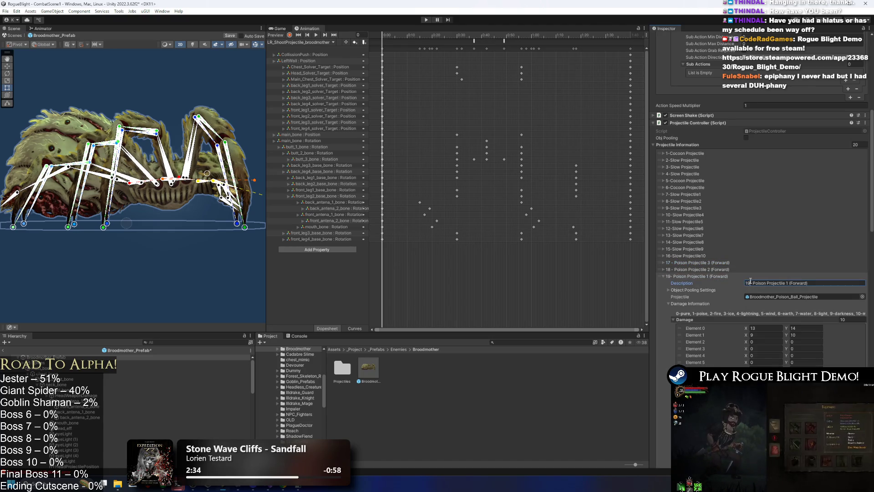
{"action": "left_click", "coordinate": [428, 20]}
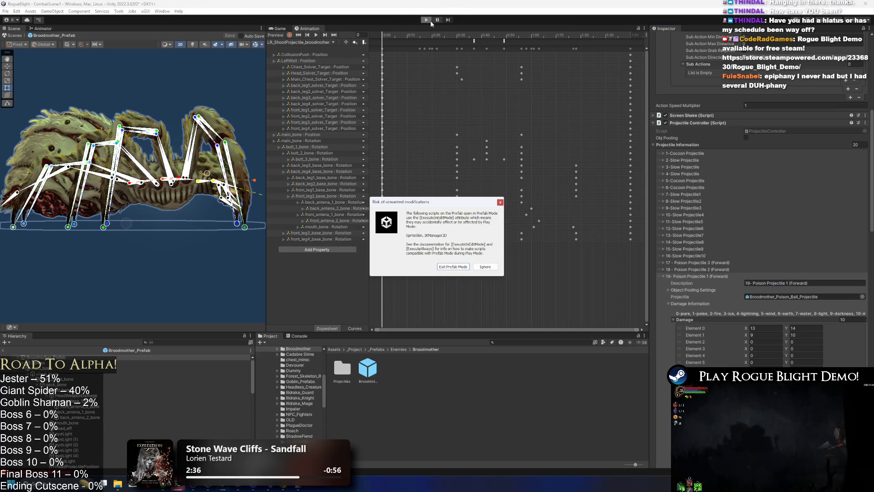
- Get past the prefab-mode warning and slash the Broodmother as it emerges, including mid-air
{"action": "key", "text": "Return"}
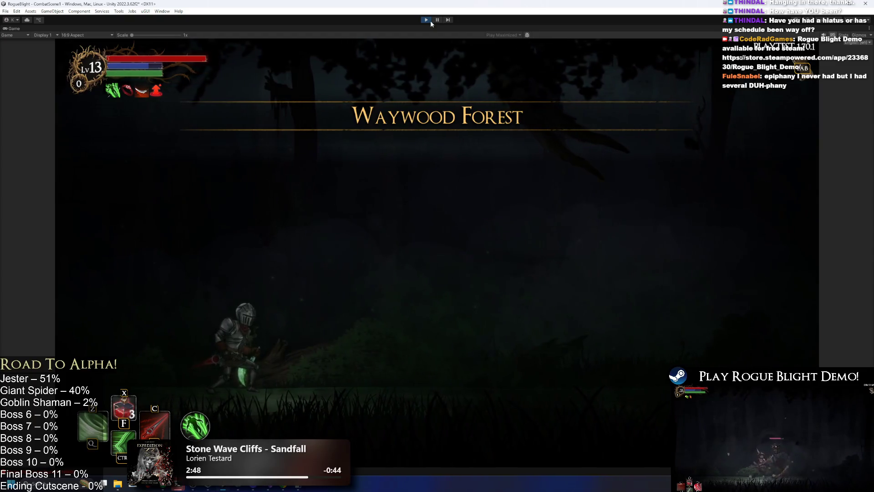
{"action": "left_click", "coordinate": [515, 214]}
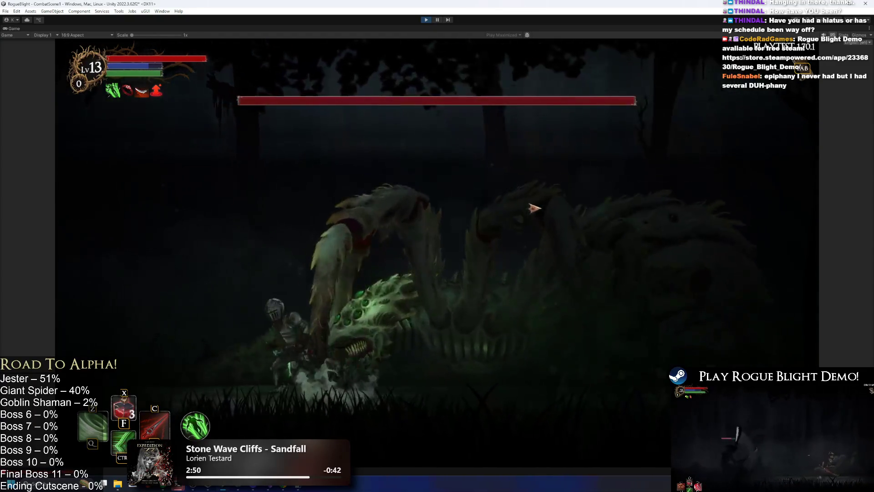
{"action": "left_click", "coordinate": [542, 207]}
{"action": "key", "text": "a"}
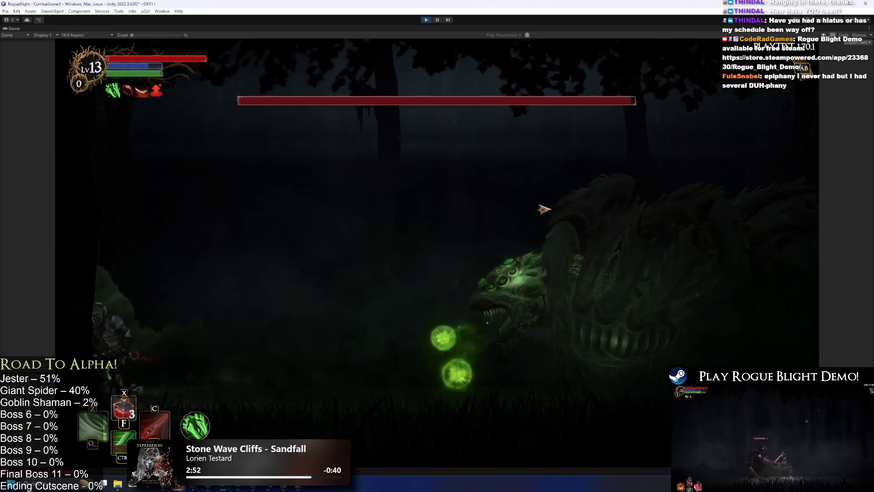
{"action": "key", "text": "d"}
{"action": "key", "text": "space"}
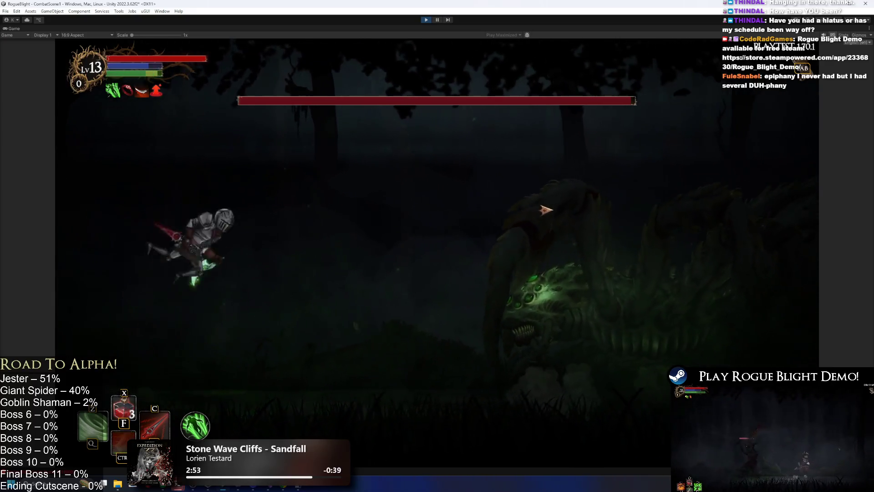
{"action": "left_click", "coordinate": [537, 209]}
- Dodge the boss's poison sprays and lunges back and forth, then stop the play test
{"action": "key", "text": "a"}
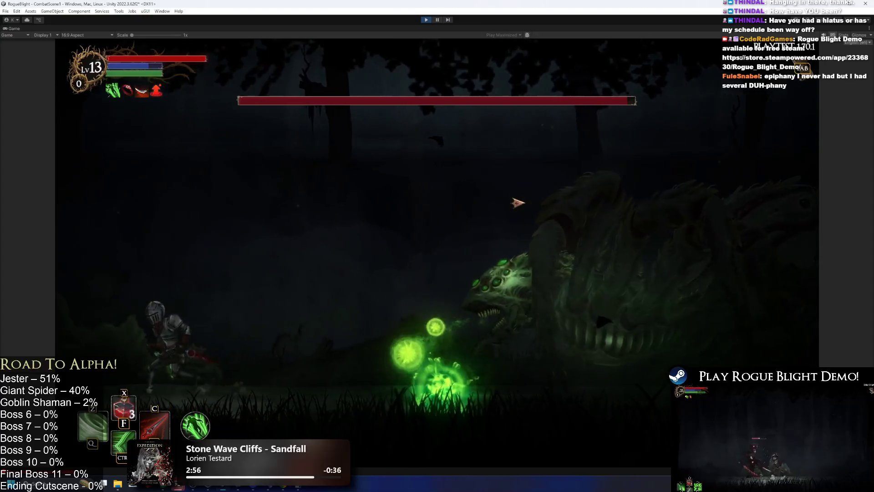
{"action": "key", "text": "d"}
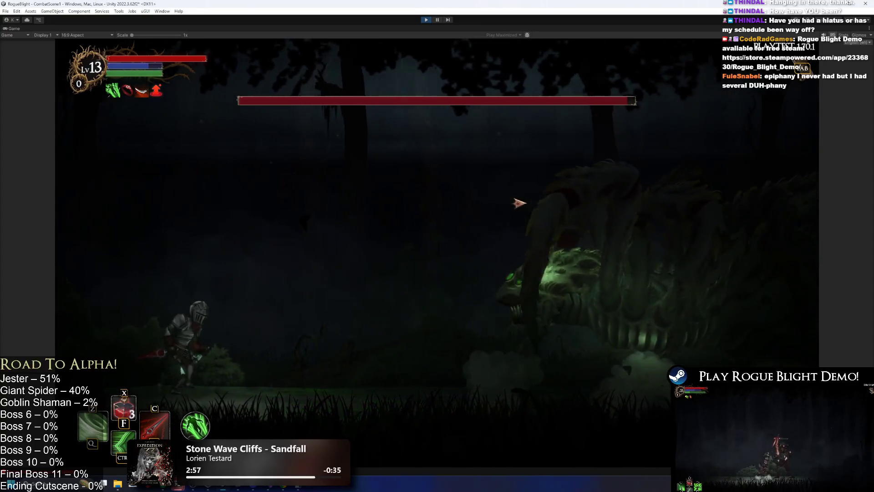
{"action": "key", "text": "a"}
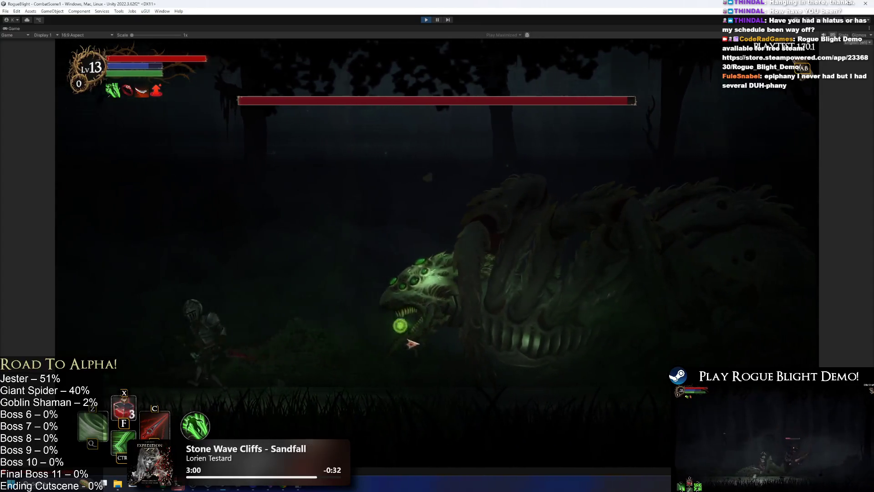
{"action": "key", "text": "d"}
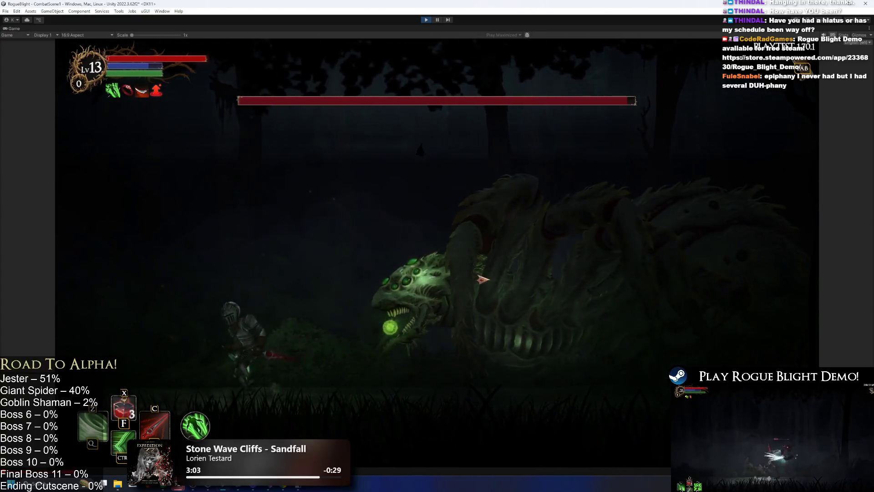
{"action": "key", "text": "a"}
{"action": "key", "text": "d"}
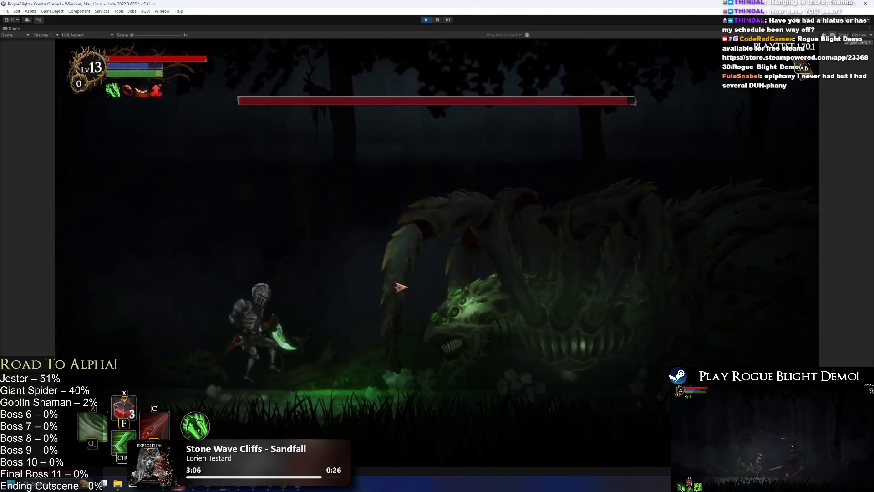
{"action": "key", "text": "a"}
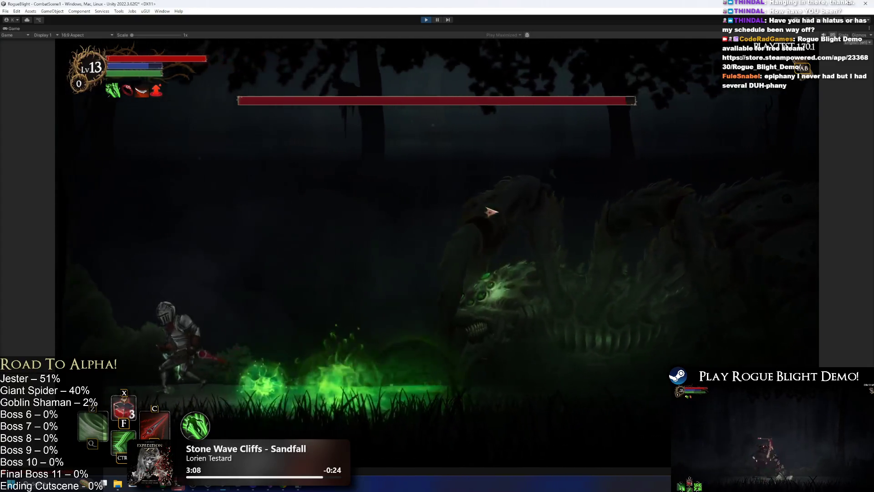
{"action": "key", "text": "ctrl+p"}
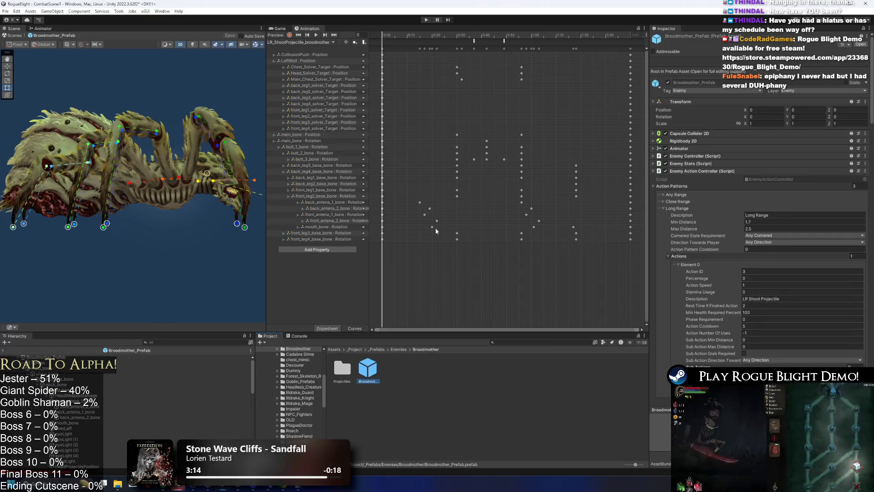
- Open Broodmother_Poison_Ball_Projectile from the Projectile field and select its zidan particle effect
{"action": "scroll", "coordinate": [803, 308], "scroll_direction": "down", "scroll_amount": 15}
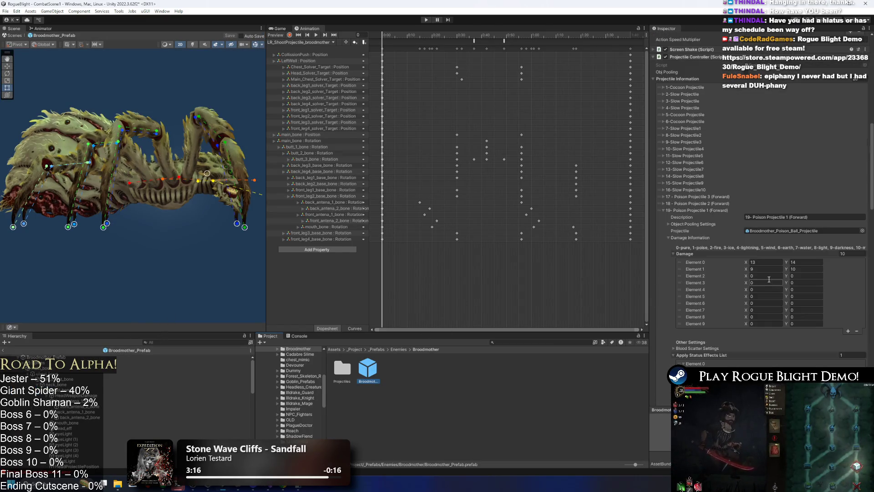
{"action": "left_click", "coordinate": [780, 120]}
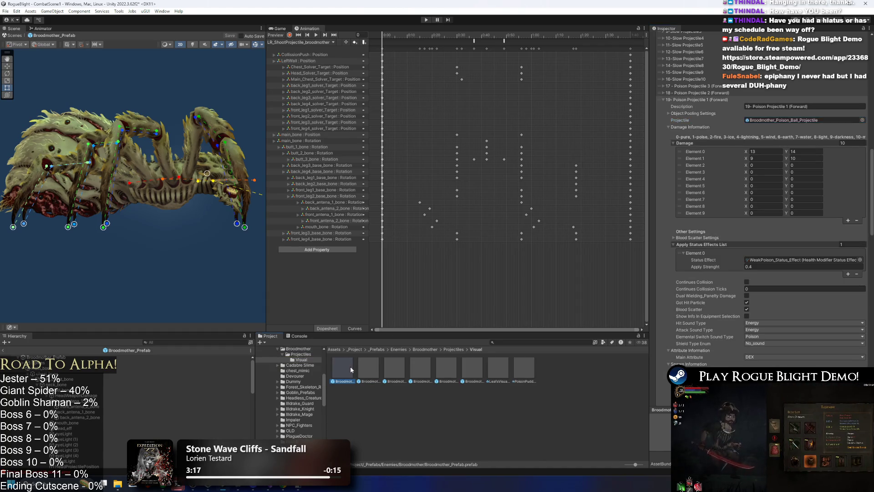
{"action": "double_click", "coordinate": [351, 366]}
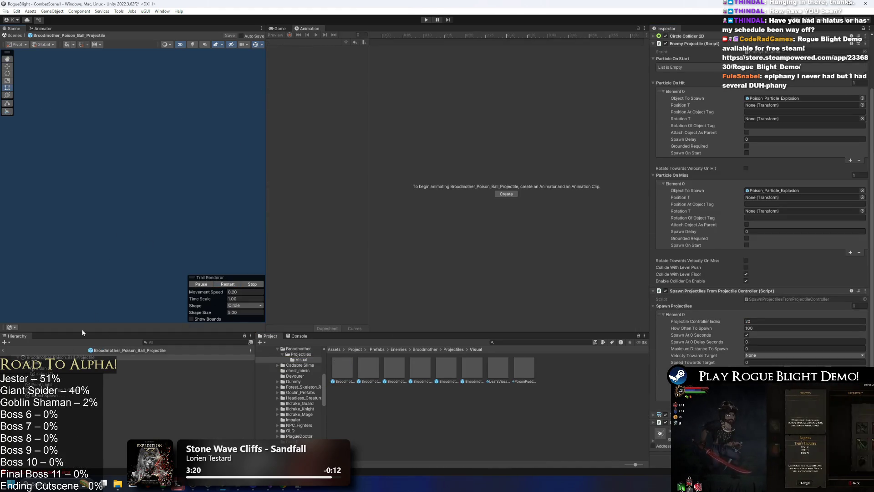
{"action": "left_click", "coordinate": [45, 362]}
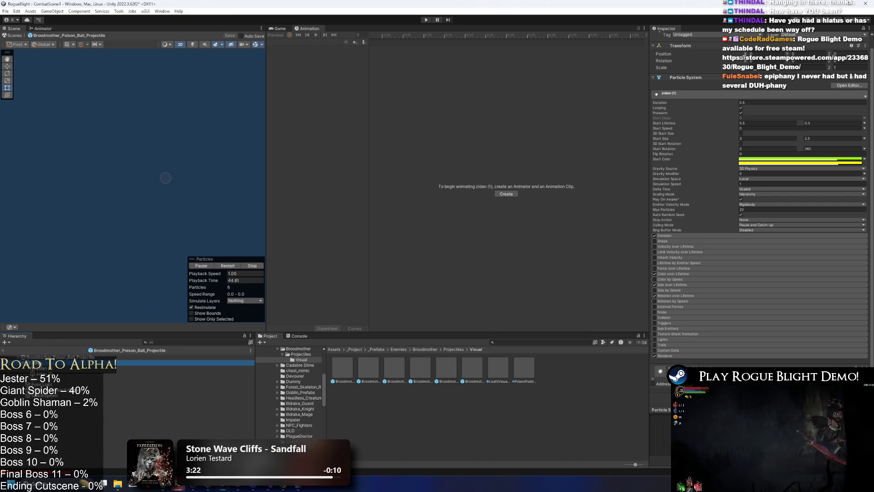
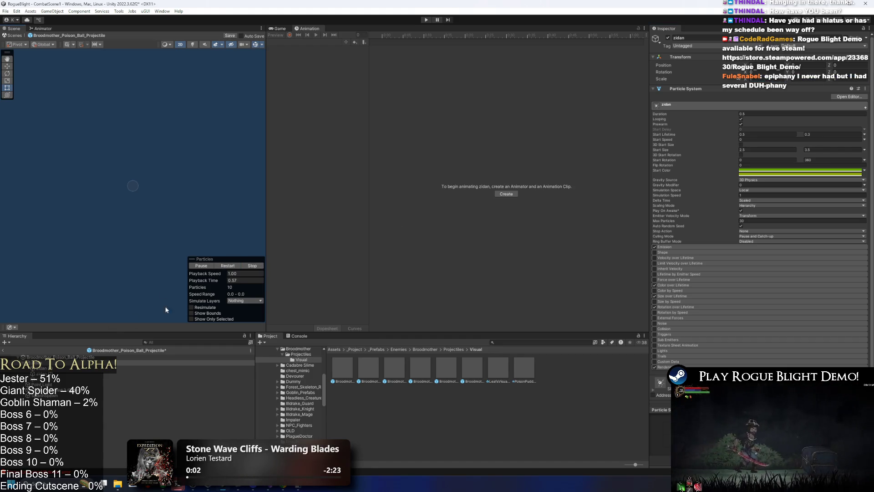
- Select the zidan particle layer and drag the green ring effect around the Scene to preview its trail
{"action": "left_click", "coordinate": [59, 357]}
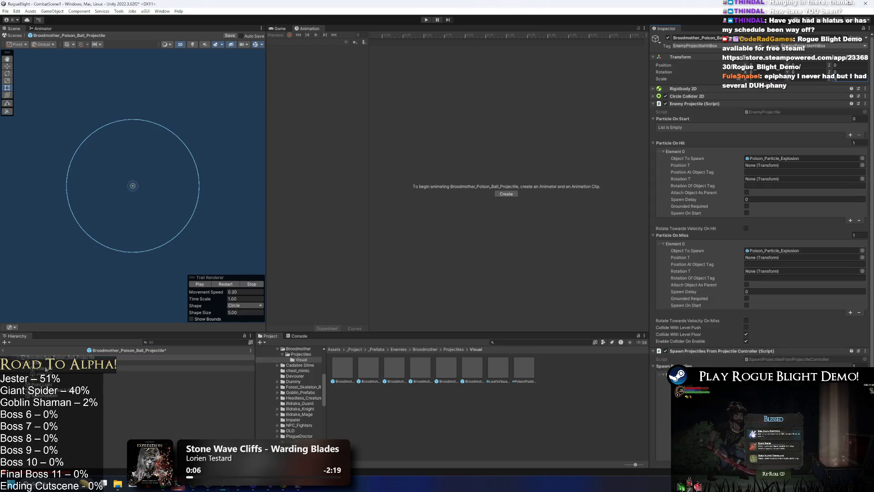
{"action": "key", "text": "Down"}
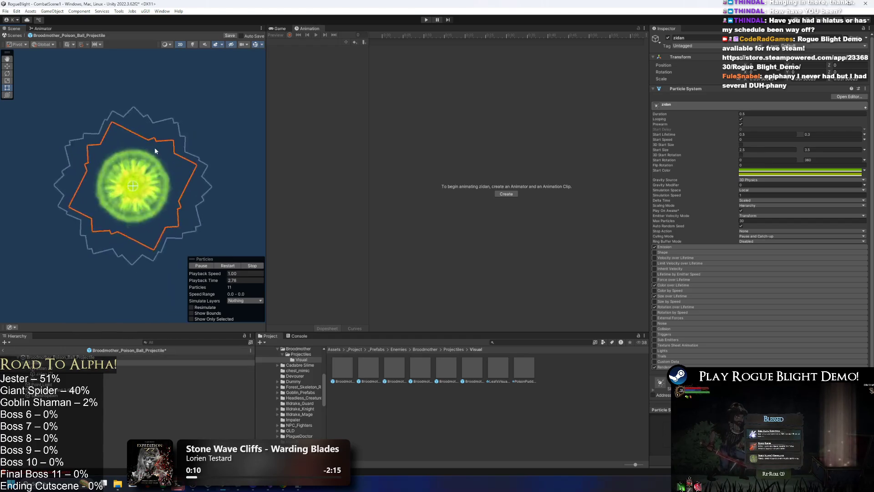
{"action": "left_click_drag", "start_coordinate": [137, 191], "coordinate": [206, 91]}
{"action": "key", "text": "w"}
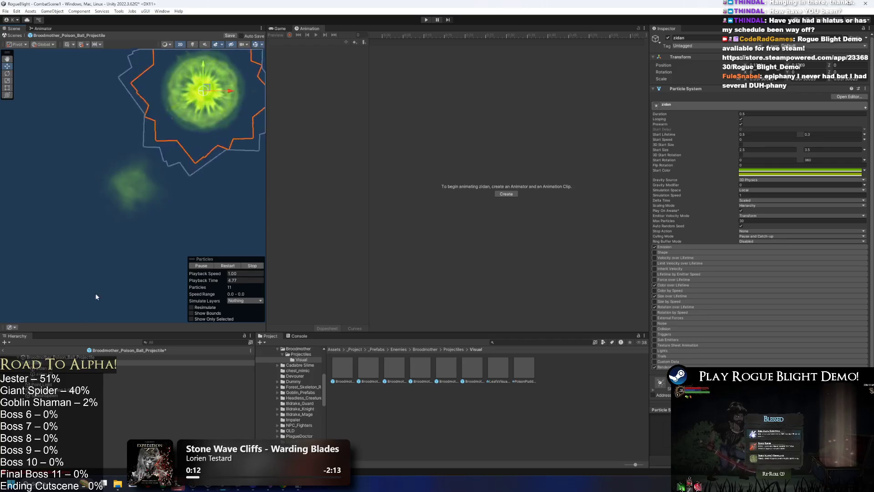
{"action": "left_click", "coordinate": [55, 134]}
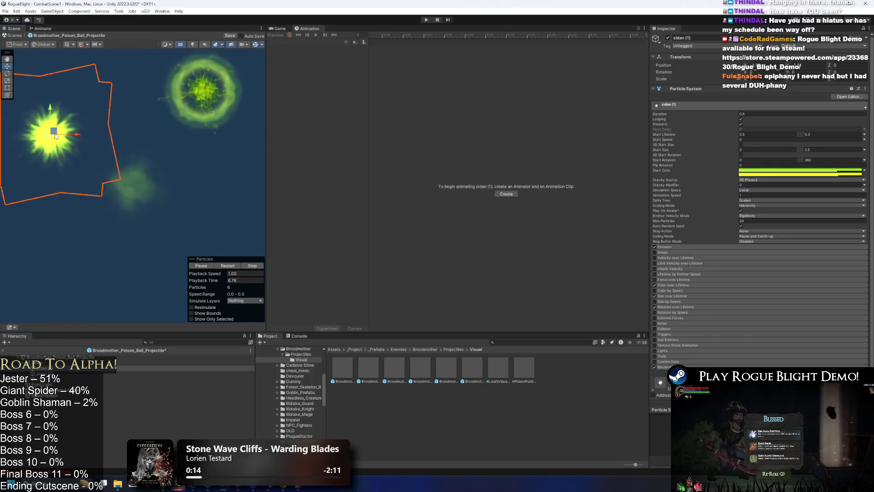
{"action": "left_click", "coordinate": [204, 91]}
{"action": "left_click_drag", "start_coordinate": [204, 121], "coordinate": [218, 201]}
{"action": "mouse_move", "coordinate": [203, 91]}
{"action": "left_mouse_down"}
{"action": "mouse_move", "coordinate": [196, 88]}
{"action": "mouse_move", "coordinate": [117, 203]}
{"action": "mouse_move", "coordinate": [189, 107]}
{"action": "mouse_move", "coordinate": [173, 198]}
{"action": "mouse_move", "coordinate": [120, 112]}
{"action": "mouse_move", "coordinate": [143, 120]}
{"action": "left_mouse_up"}
{"action": "left_click", "coordinate": [161, 97]}
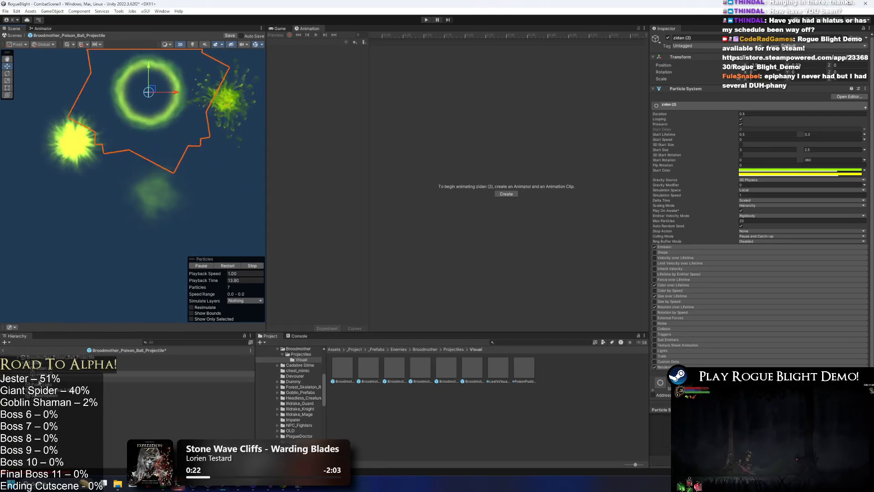
- Enable the zidan (1) particle layer, restart the particle preview and drag it left
{"action": "left_click", "coordinate": [59, 379]}
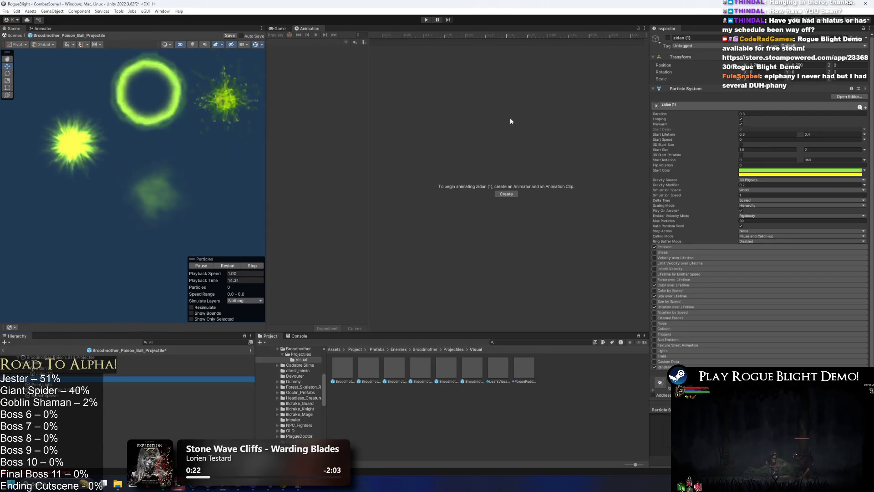
{"action": "left_click", "coordinate": [668, 38]}
{"action": "scroll", "coordinate": [128, 237], "scroll_direction": "down", "scroll_amount": 3}
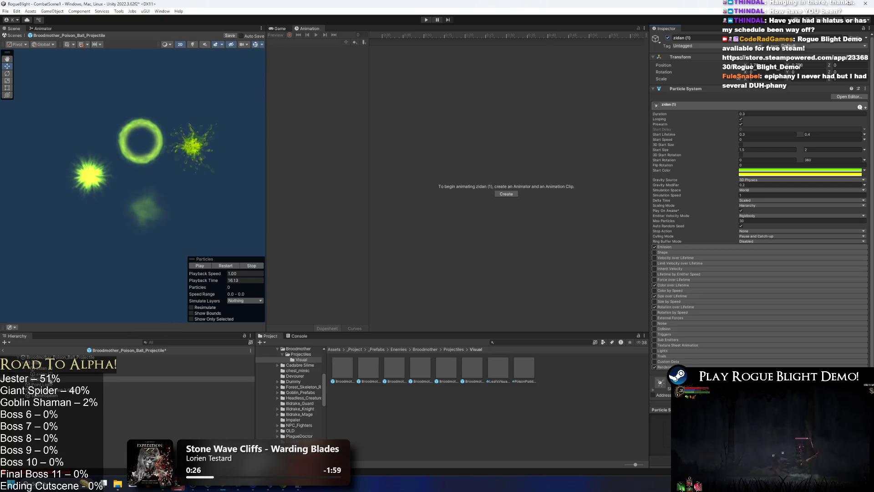
{"action": "scroll", "coordinate": [181, 190], "scroll_direction": "down", "scroll_amount": 3}
{"action": "left_click", "coordinate": [235, 265]}
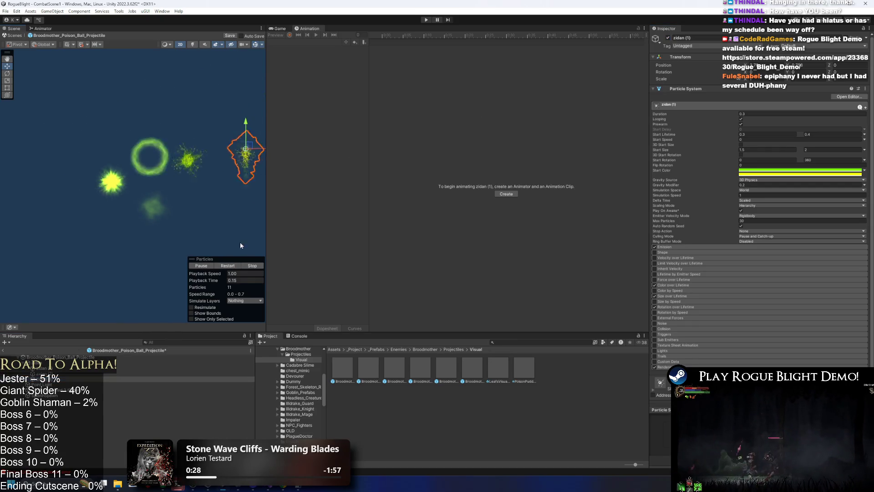
{"action": "mouse_move", "coordinate": [249, 148]}
{"action": "left_mouse_down"}
{"action": "mouse_move", "coordinate": [157, 235]}
{"action": "mouse_move", "coordinate": [116, 191]}
{"action": "mouse_move", "coordinate": [212, 173]}
{"action": "mouse_move", "coordinate": [167, 151]}
{"action": "mouse_move", "coordinate": [154, 158]}
{"action": "mouse_move", "coordinate": [188, 157]}
{"action": "left_mouse_up"}
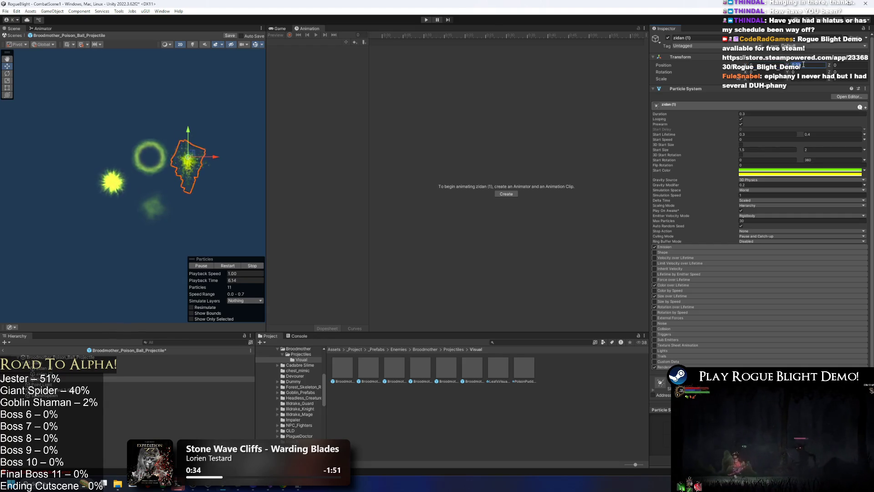
- Compare the zidan and zidan (1) layers, then move zidan (1) left in the scene
{"action": "scroll", "coordinate": [198, 169], "scroll_direction": "up", "scroll_amount": 3}
{"action": "left_click", "coordinate": [260, 166]}
{"action": "left_click", "coordinate": [185, 171]}
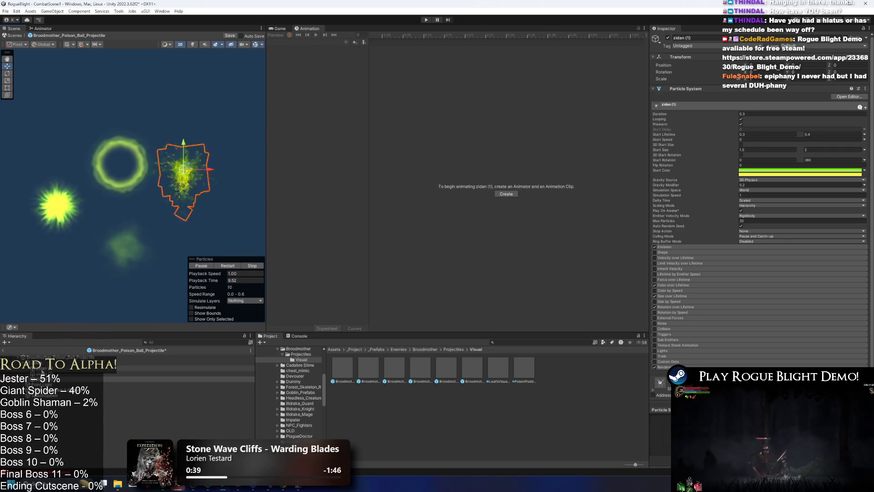
{"action": "left_click", "coordinate": [43, 362]}
{"action": "left_click", "coordinate": [43, 363]}
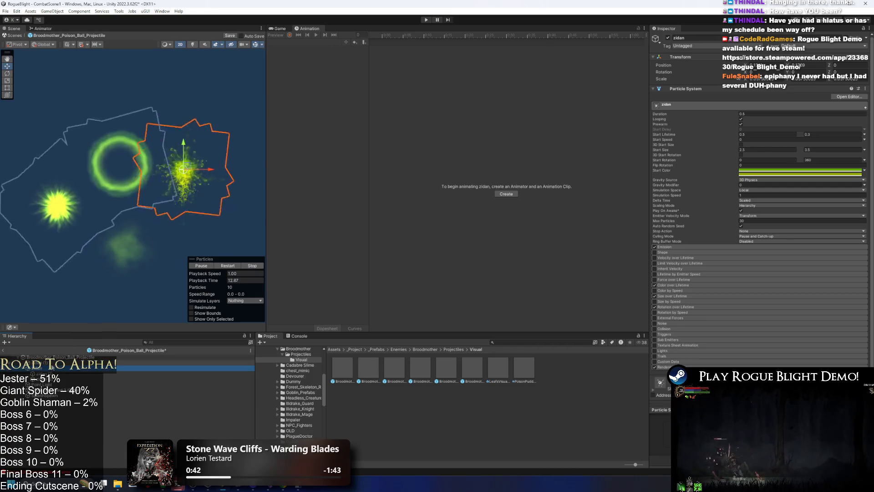
{"action": "left_click", "coordinate": [45, 370]}
{"action": "left_click", "coordinate": [44, 363]}
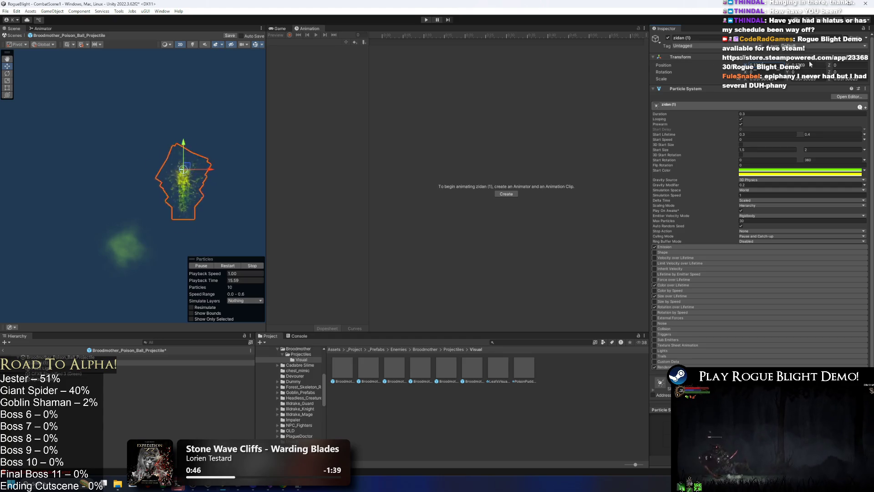
{"action": "mouse_move", "coordinate": [735, 65]}
{"action": "left_mouse_down"}
{"action": "mouse_move", "coordinate": [805, 66]}
{"action": "mouse_move", "coordinate": [180, 246]}
{"action": "mouse_move", "coordinate": [169, 133]}
{"action": "mouse_move", "coordinate": [59, 137]}
{"action": "mouse_move", "coordinate": [117, 127]}
{"action": "mouse_move", "coordinate": [154, 102]}
{"action": "mouse_move", "coordinate": [163, 266]}
{"action": "mouse_move", "coordinate": [136, 209]}
{"action": "left_mouse_up"}
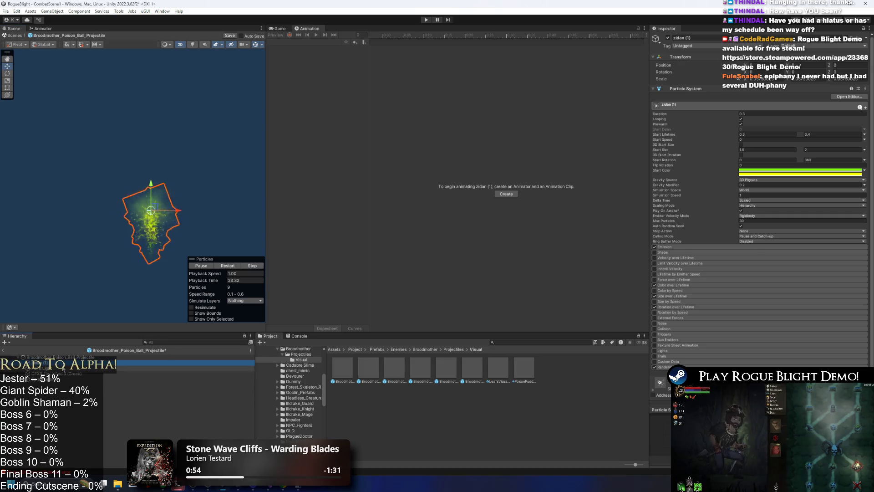
{"action": "left_click", "coordinate": [63, 368]}
{"action": "left_click", "coordinate": [693, 89]}
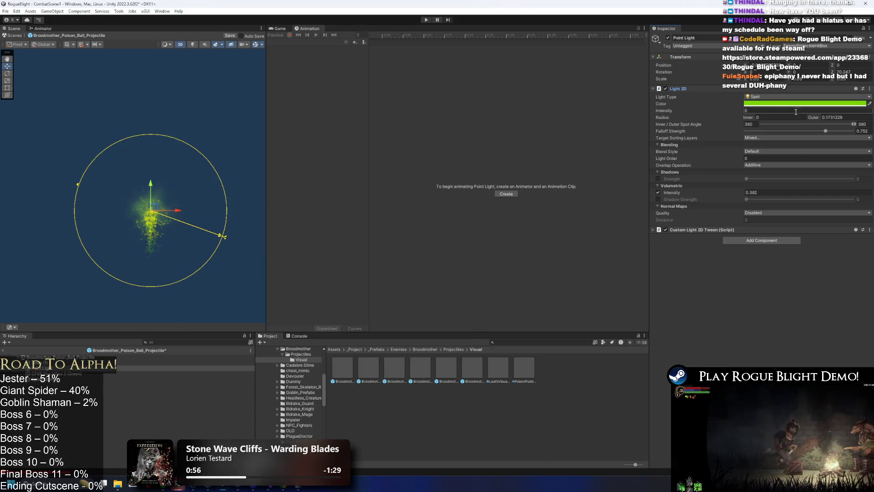
{"action": "left_click", "coordinate": [767, 104]}
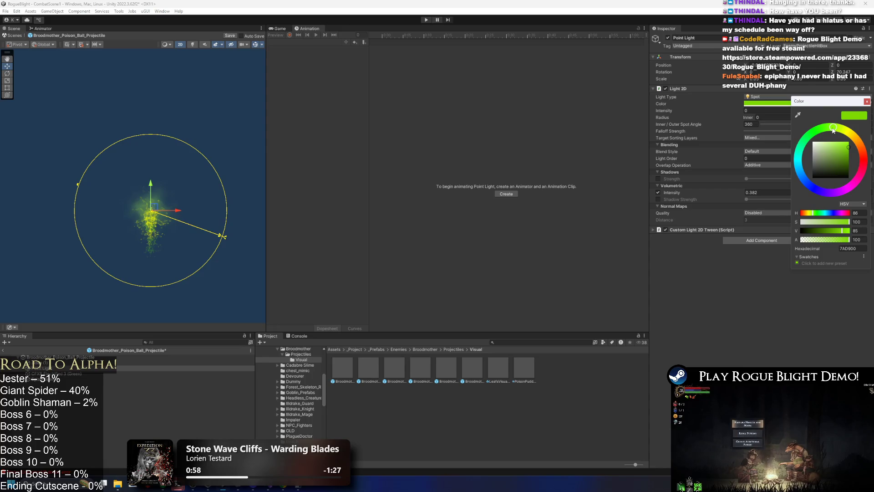
{"action": "left_click", "coordinate": [868, 102]}
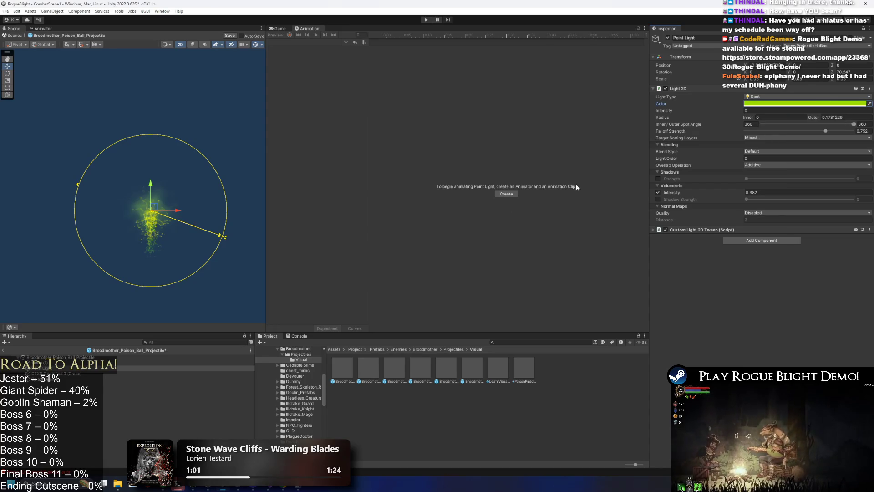
{"action": "left_click", "coordinate": [45, 373]}
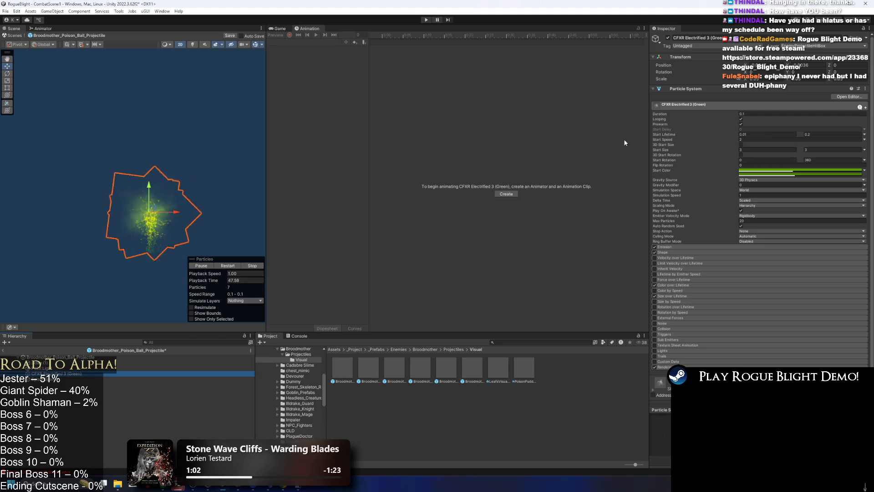
{"action": "mouse_move", "coordinate": [143, 205]}
{"action": "left_mouse_down"}
{"action": "mouse_move", "coordinate": [183, 129]}
{"action": "mouse_move", "coordinate": [182, 73]}
{"action": "mouse_move", "coordinate": [229, 99]}
{"action": "left_mouse_up"}
{"action": "key", "text": "ctrl+z"}
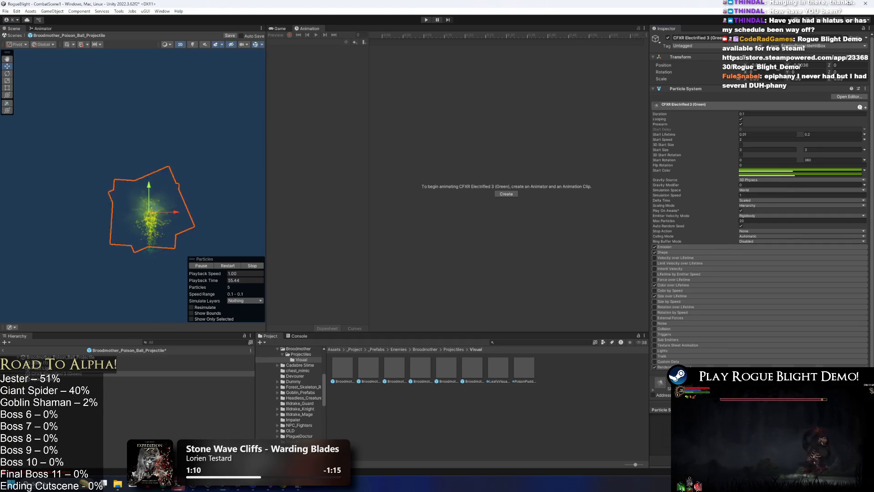
- Try a smoke material on the particles, then browse the material chooser without changing it
{"action": "left_click", "coordinate": [774, 384]}
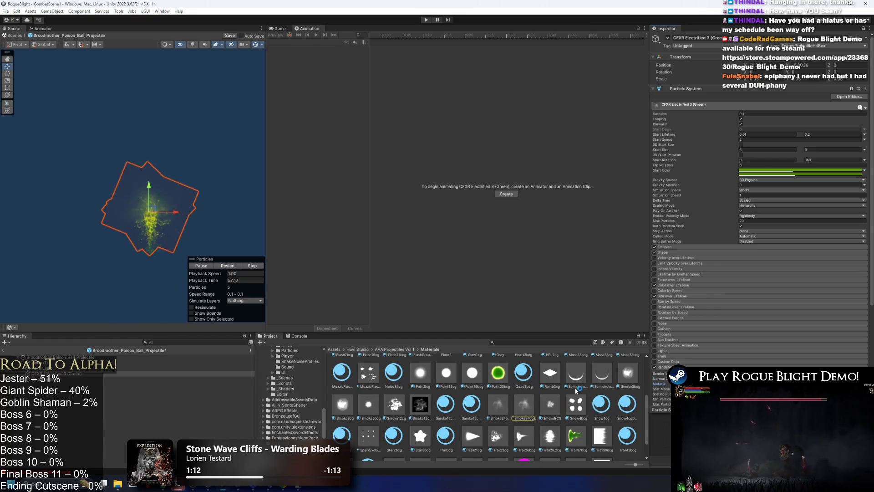
{"action": "scroll", "coordinate": [519, 401], "scroll_direction": "up", "scroll_amount": 2}
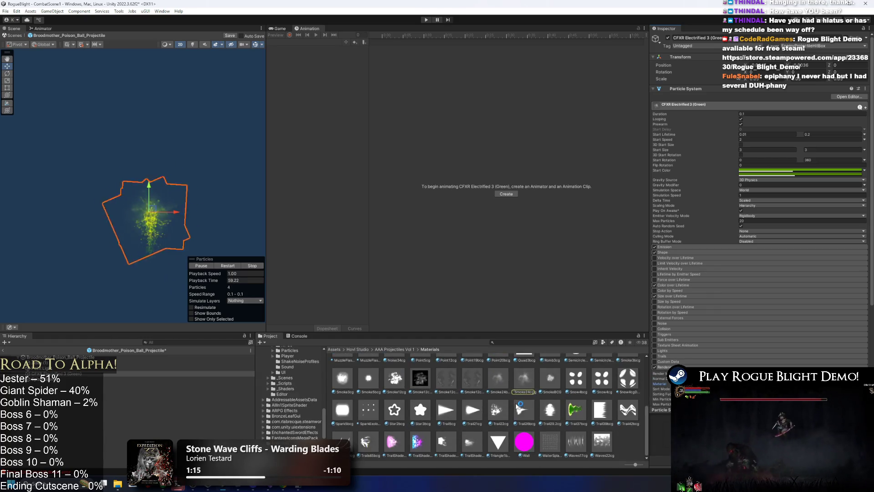
{"action": "left_click_drag", "start_coordinate": [473, 439], "coordinate": [660, 384]}
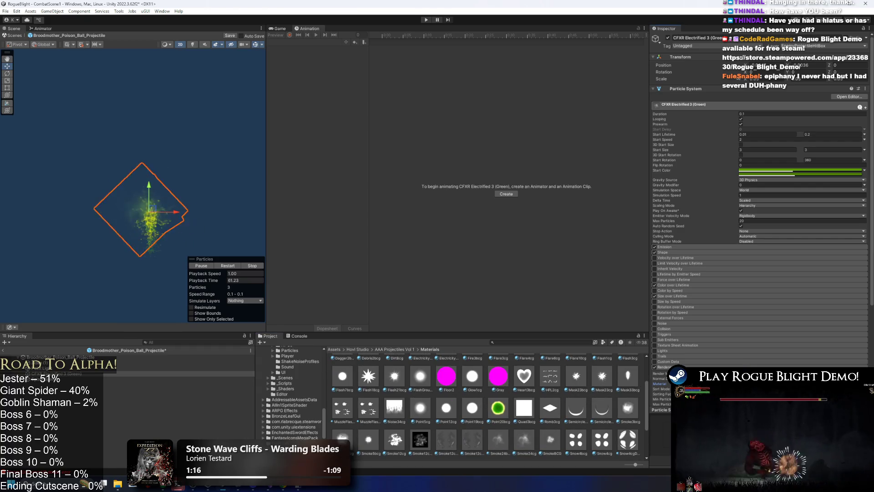
{"action": "scroll", "coordinate": [455, 407], "scroll_direction": "up", "scroll_amount": 2}
{"action": "scroll", "coordinate": [469, 410], "scroll_direction": "down", "scroll_amount": 8}
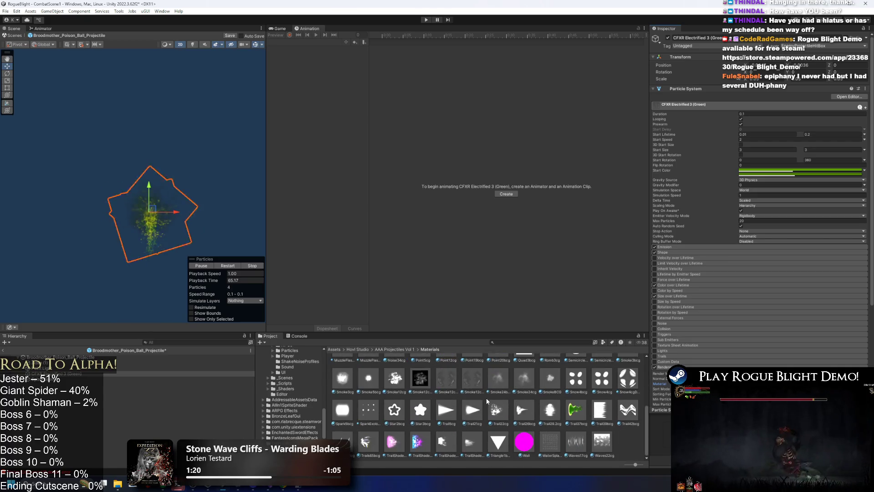
{"action": "left_click", "coordinate": [864, 383]}
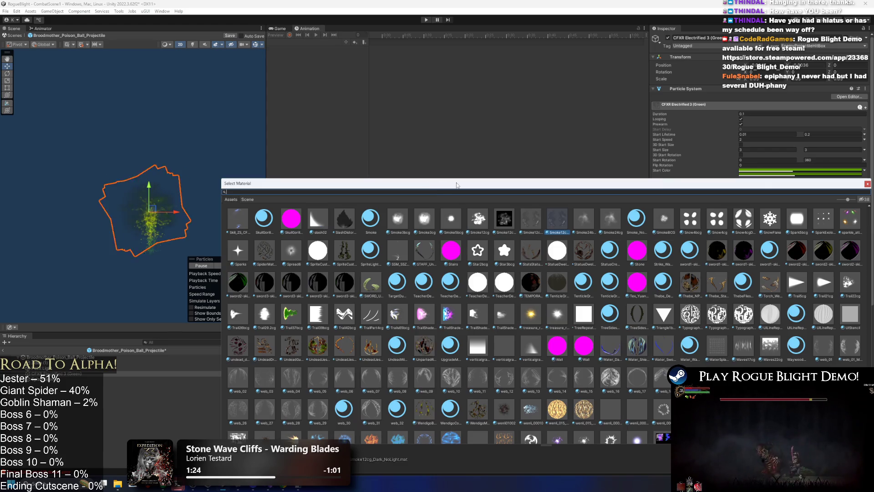
{"action": "left_click_drag", "start_coordinate": [453, 183], "coordinate": [445, 149]}
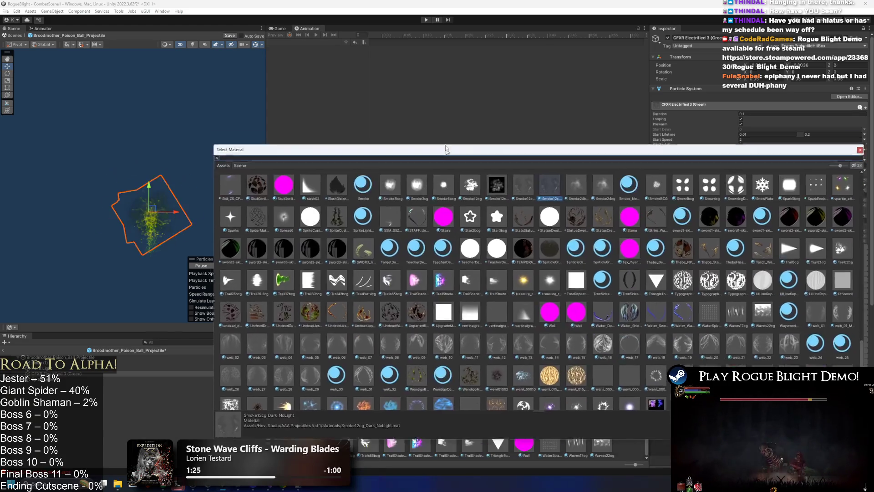
{"action": "scroll", "coordinate": [501, 273], "scroll_direction": "down", "scroll_amount": 5}
{"action": "left_click", "coordinate": [758, 123]}
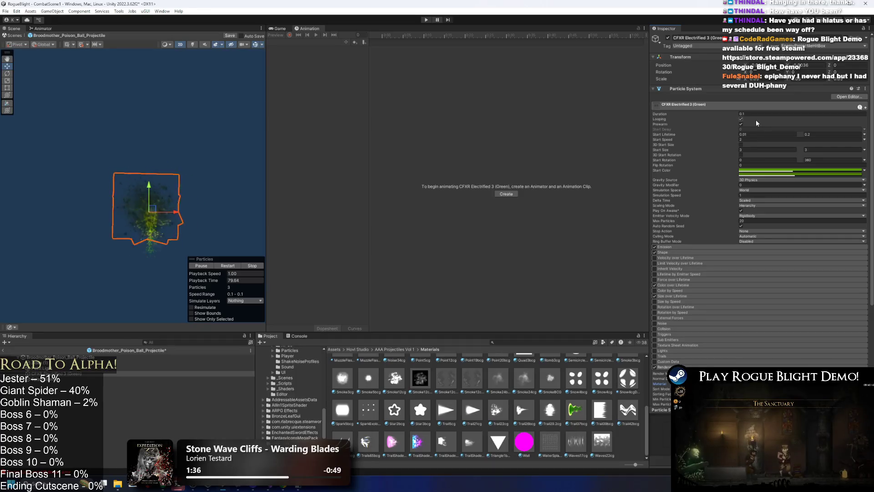
- Set the minimum Start Lifetime to 0.1 and lighten the Start Color toward white
{"action": "left_click", "coordinate": [757, 134]}
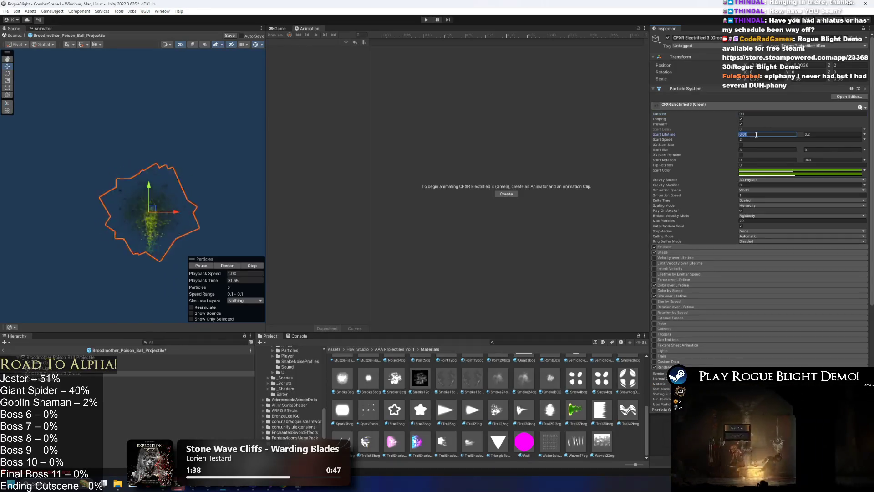
{"action": "type", "text": "0"}
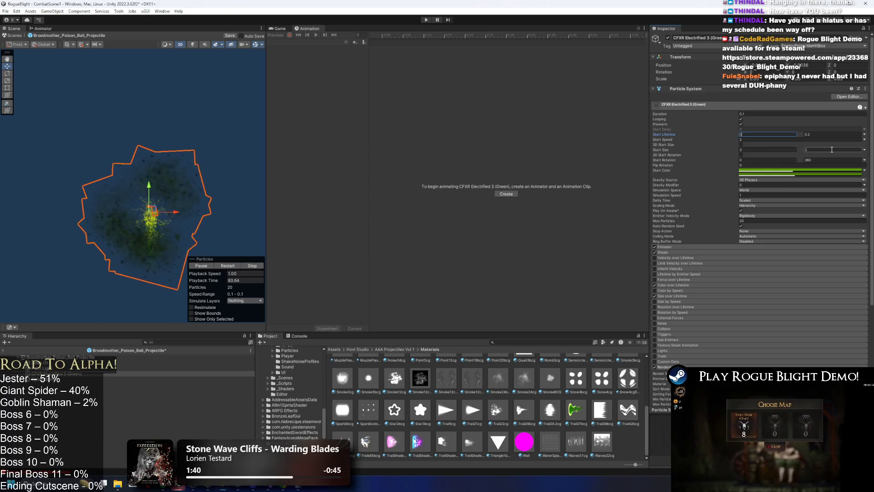
{"action": "type", "text": ".1"}
{"action": "key", "text": "Return"}
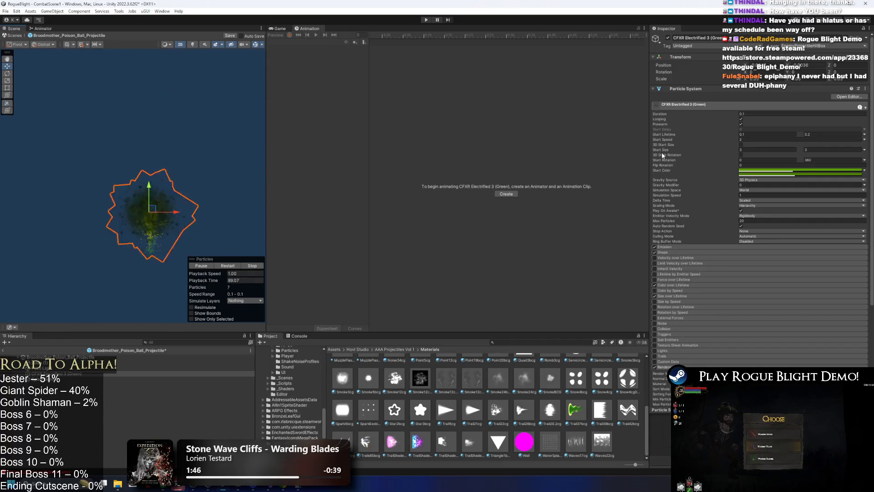
{"action": "left_click", "coordinate": [779, 171]}
{"action": "left_click_drag", "start_coordinate": [815, 214], "coordinate": [734, 200]}
{"action": "left_click", "coordinate": [856, 164]}
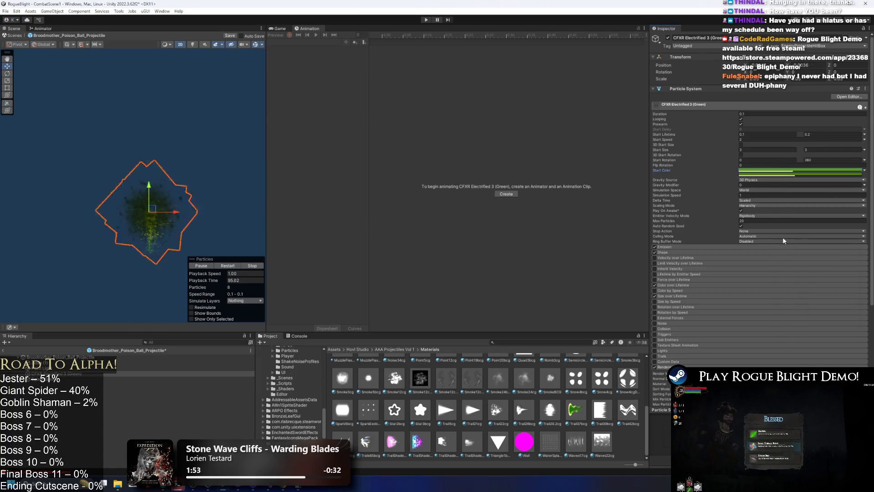
{"action": "scroll", "coordinate": [751, 282], "scroll_direction": "down", "scroll_amount": 4}
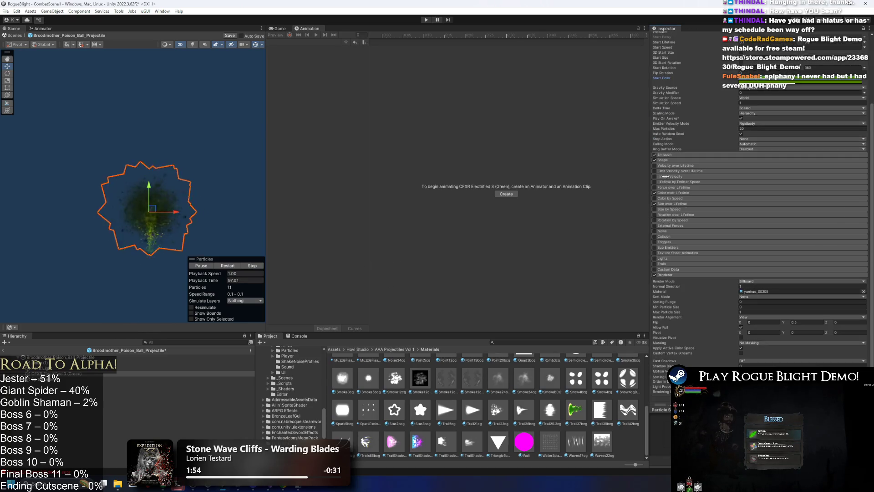
- Give zidan (1) a Start Size ranging from 2.5 to 3
{"action": "left_click", "coordinate": [55, 368]}
{"action": "left_click", "coordinate": [54, 362]}
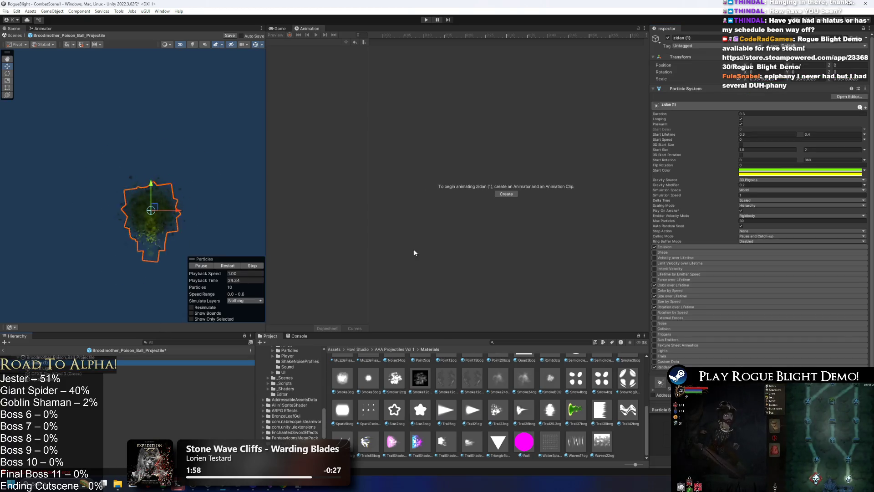
{"action": "scroll", "coordinate": [804, 314], "scroll_direction": "down", "scroll_amount": 5}
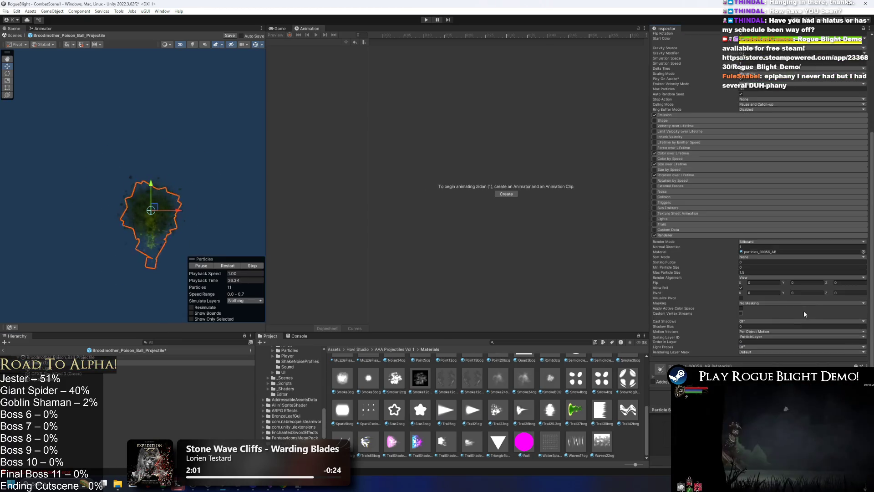
{"action": "left_click", "coordinate": [237, 373]}
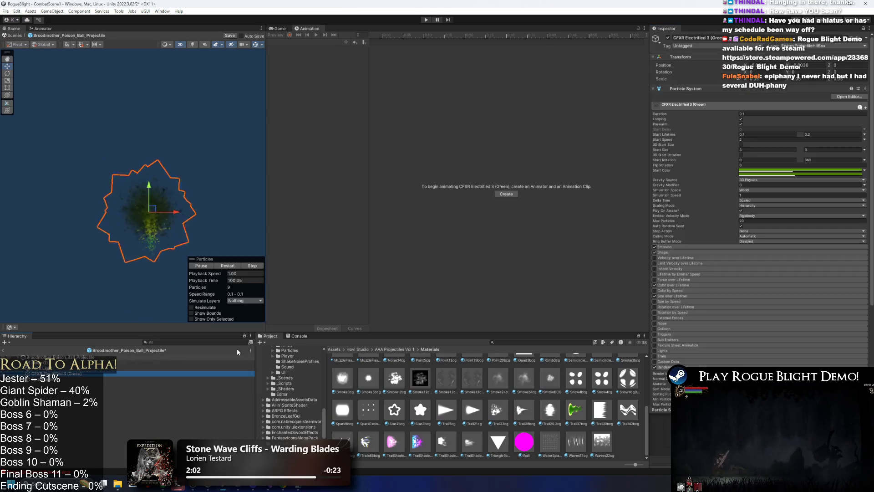
{"action": "scroll", "coordinate": [817, 325], "scroll_direction": "down", "scroll_amount": 5}
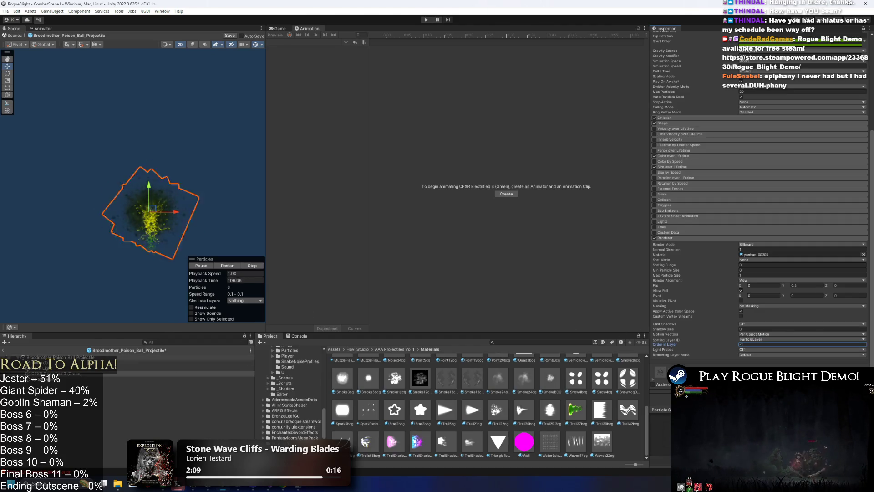
{"action": "left_click", "coordinate": [182, 363]}
{"action": "scroll", "coordinate": [785, 114], "scroll_direction": "up", "scroll_amount": 4}
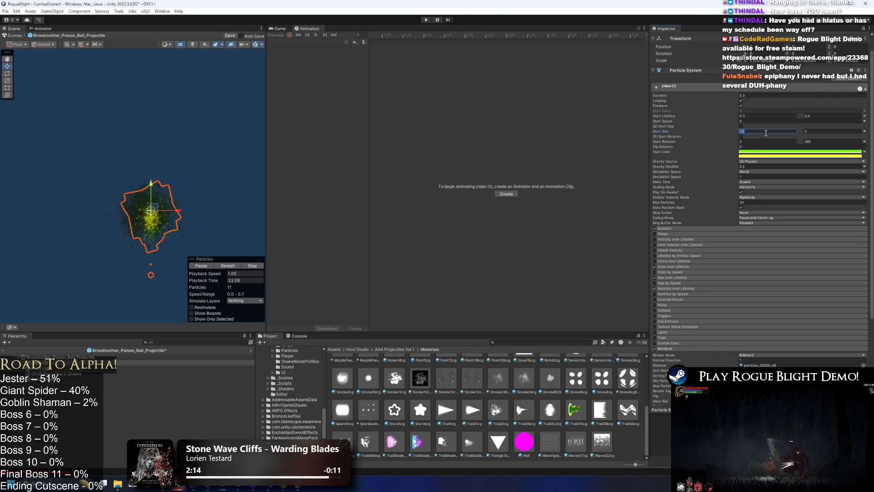
{"action": "type", "text": ".5"}
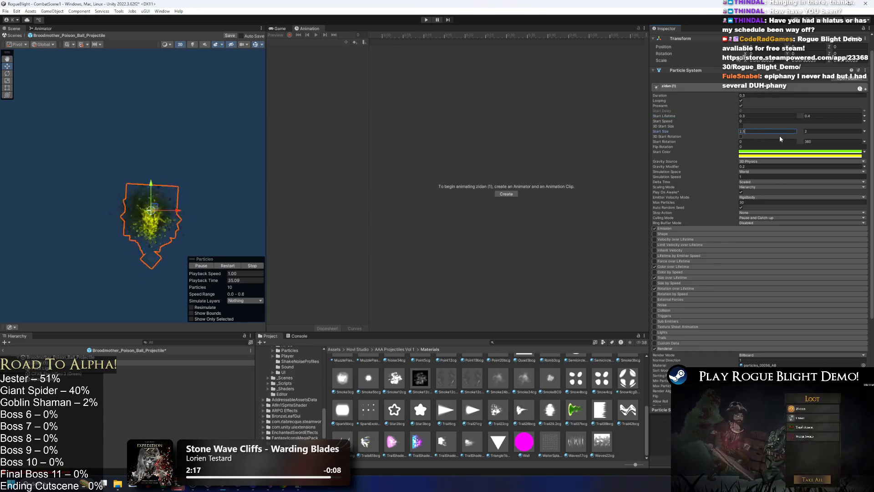
{"action": "key", "text": "Tab"}
{"action": "type", "text": "3"}
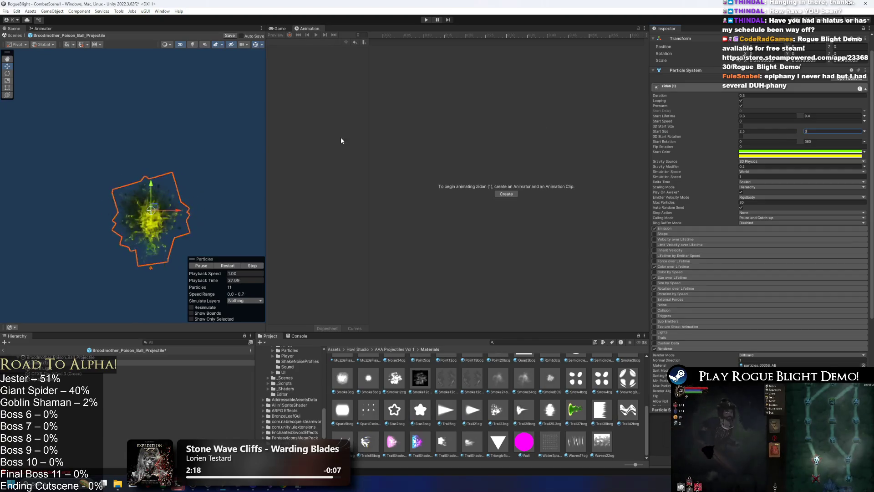
{"action": "key", "text": "Return"}
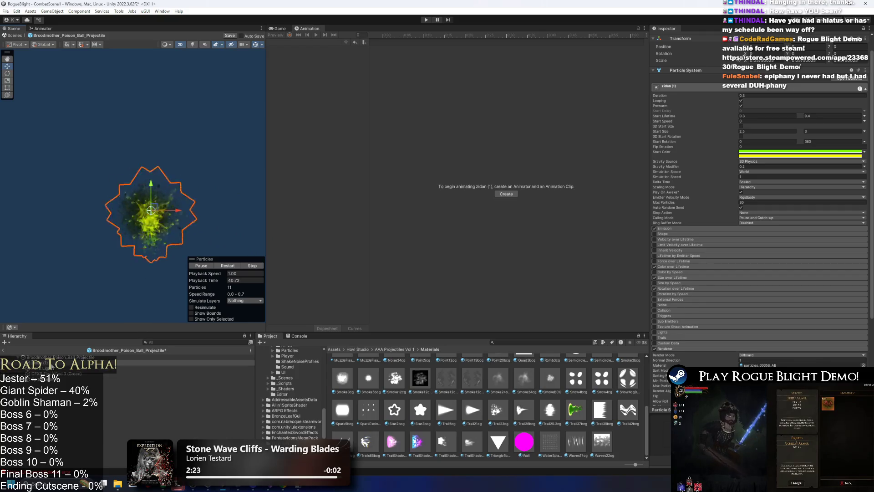
- Set zidan (2)'s Simulation Space to Local, undoing a trial move
{"action": "left_click", "coordinate": [53, 367]}
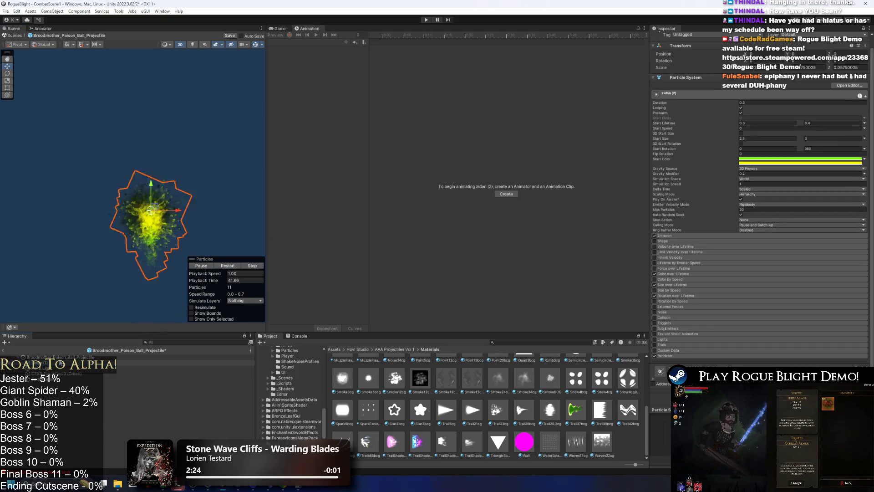
{"action": "left_click", "coordinate": [764, 178]}
{"action": "left_click", "coordinate": [763, 184]}
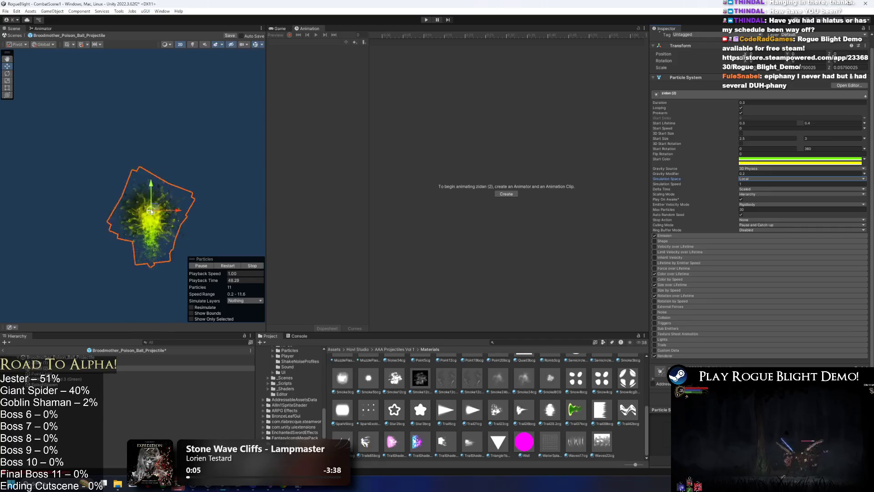
{"action": "left_click_drag", "start_coordinate": [151, 211], "coordinate": [224, 123]}
{"action": "left_click", "coordinate": [753, 174]}
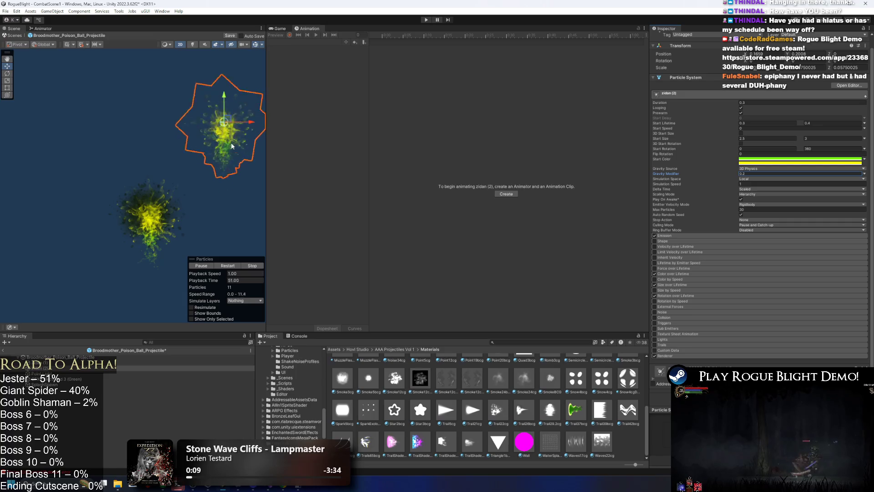
{"action": "key", "text": "ctrl+z"}
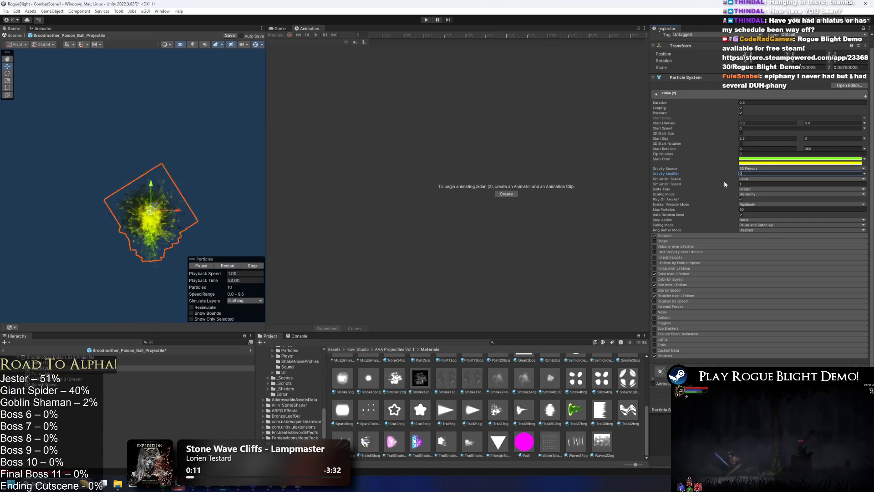
- Move the whole poison ball projectile up-left, restart the trail preview, and inspect Point Light and SplashSpawn
{"action": "left_click", "coordinate": [157, 229]}
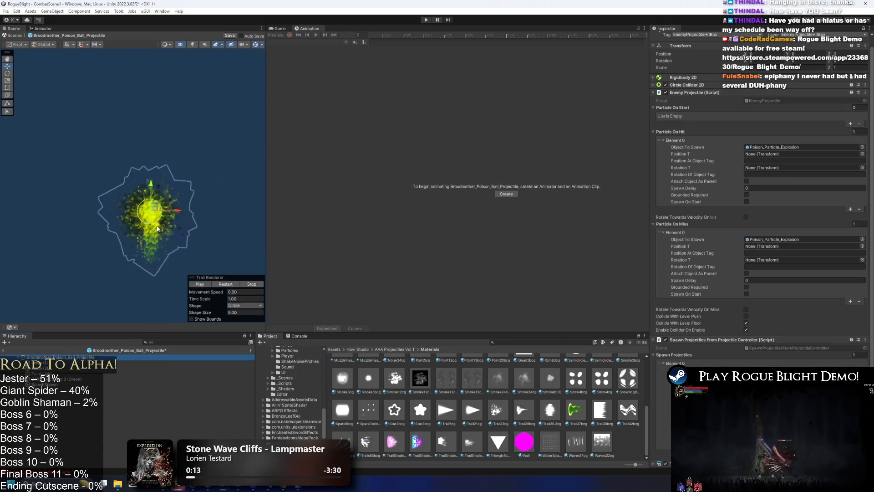
{"action": "left_click_drag", "start_coordinate": [160, 209], "coordinate": [130, 154]}
{"action": "left_click", "coordinate": [222, 285]}
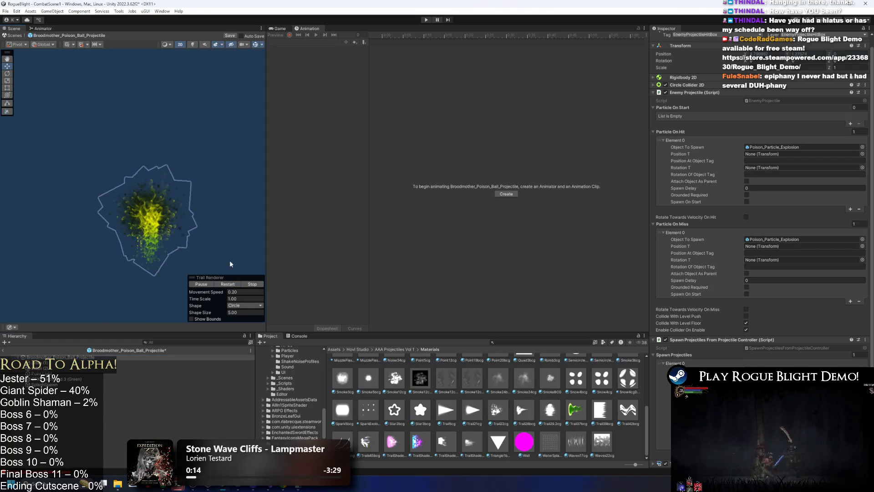
{"action": "left_click", "coordinate": [63, 362]}
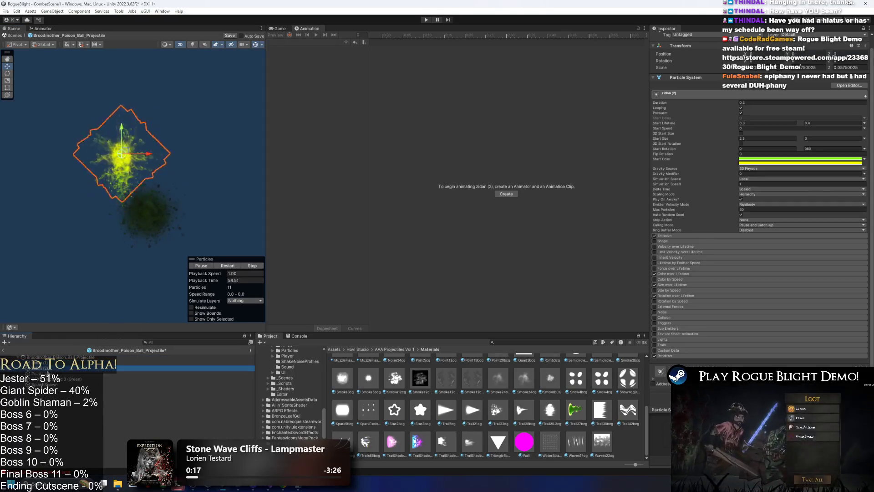
{"action": "left_click", "coordinate": [63, 373]}
{"action": "left_click", "coordinate": [63, 385]}
- Cycle through the particle layers and drag zidan (1) around to preview its trail
{"action": "left_click", "coordinate": [45, 379]}
{"action": "left_click", "coordinate": [46, 368]}
{"action": "left_click", "coordinate": [46, 373]}
{"action": "left_click", "coordinate": [46, 379]}
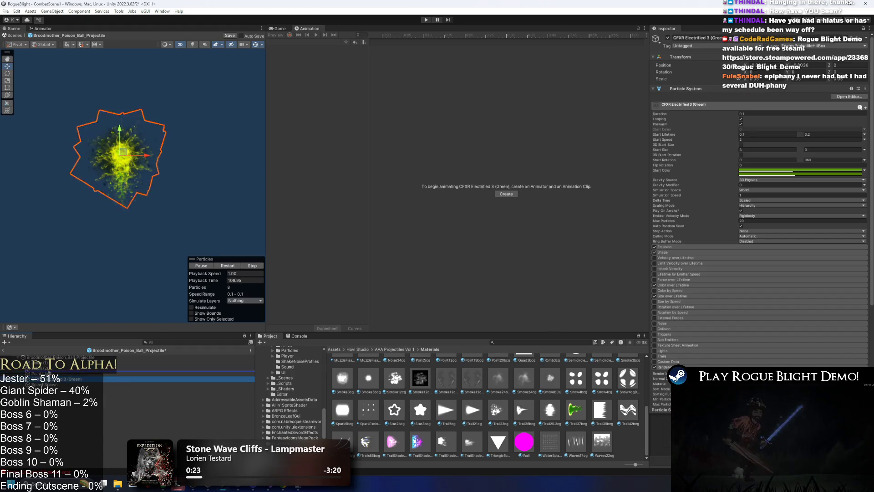
{"action": "left_click", "coordinate": [46, 373]}
{"action": "left_click", "coordinate": [45, 368]}
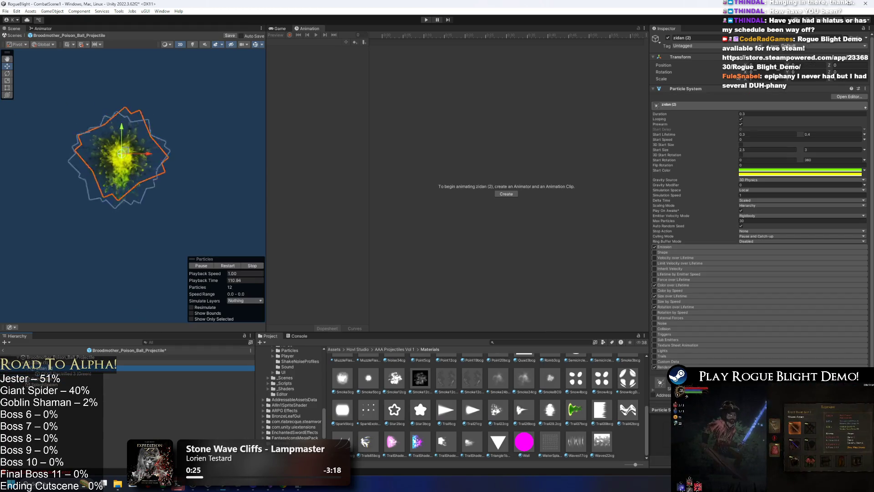
{"action": "left_click", "coordinate": [45, 362]}
{"action": "mouse_move", "coordinate": [121, 153]}
{"action": "left_mouse_down"}
{"action": "mouse_move", "coordinate": [244, 196]}
{"action": "mouse_move", "coordinate": [103, 150]}
{"action": "mouse_move", "coordinate": [196, 147]}
{"action": "mouse_move", "coordinate": [51, 121]}
{"action": "mouse_move", "coordinate": [48, 173]}
{"action": "left_mouse_up"}
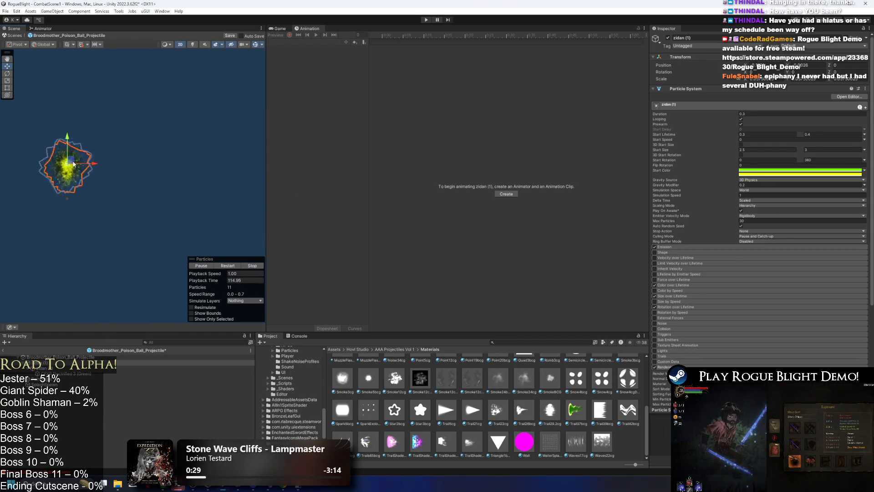
{"action": "mouse_move", "coordinate": [211, 194]}
{"action": "left_mouse_down"}
{"action": "mouse_move", "coordinate": [173, 153]}
{"action": "mouse_move", "coordinate": [25, 204]}
{"action": "mouse_move", "coordinate": [232, 177]}
{"action": "mouse_move", "coordinate": [121, 155]}
{"action": "mouse_move", "coordinate": [215, 171]}
{"action": "mouse_move", "coordinate": [59, 166]}
{"action": "mouse_move", "coordinate": [141, 117]}
{"action": "mouse_move", "coordinate": [67, 163]}
{"action": "left_mouse_up"}
{"action": "left_click", "coordinate": [64, 374]}
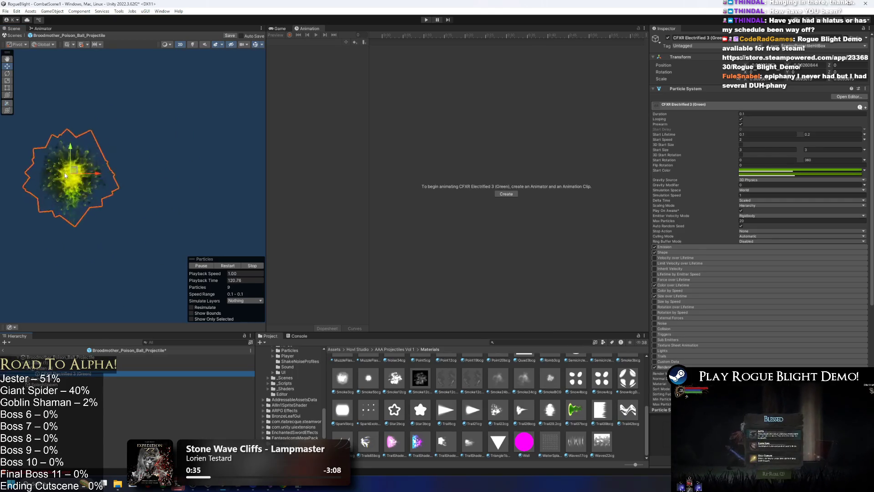
- Set the Start Color to saturated yellow-green (9AFF00) and ping the yanhuo_00258_Non_AB material
{"action": "left_click", "coordinate": [780, 173]}
{"action": "left_click_drag", "start_coordinate": [840, 221], "coordinate": [849, 172]}
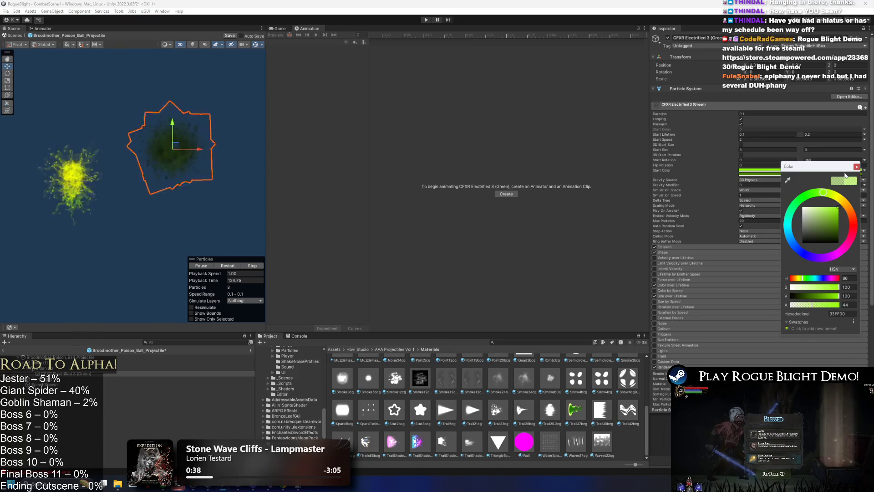
{"action": "left_click", "coordinate": [857, 167]}
{"action": "left_click", "coordinate": [788, 170]}
{"action": "mouse_move", "coordinate": [838, 224]}
{"action": "left_mouse_down"}
{"action": "mouse_move", "coordinate": [821, 222]}
{"action": "mouse_move", "coordinate": [850, 210]}
{"action": "left_mouse_up"}
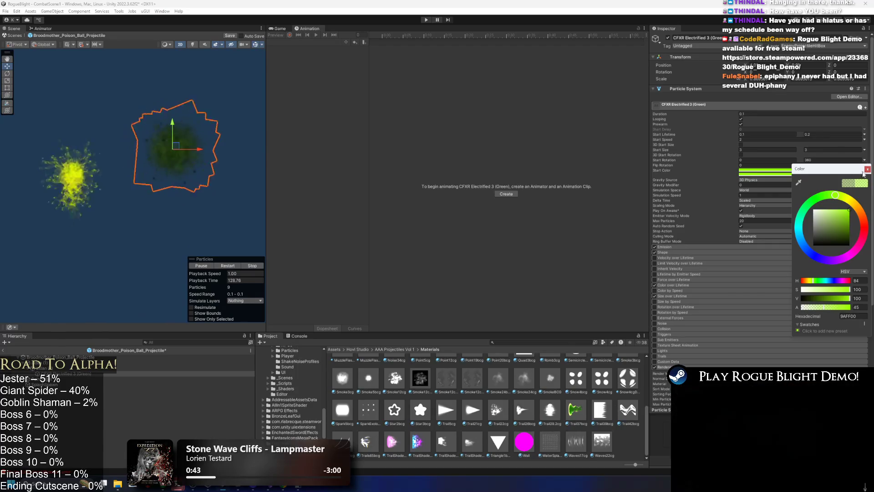
{"action": "left_click", "coordinate": [866, 170]}
{"action": "left_click", "coordinate": [774, 384]}
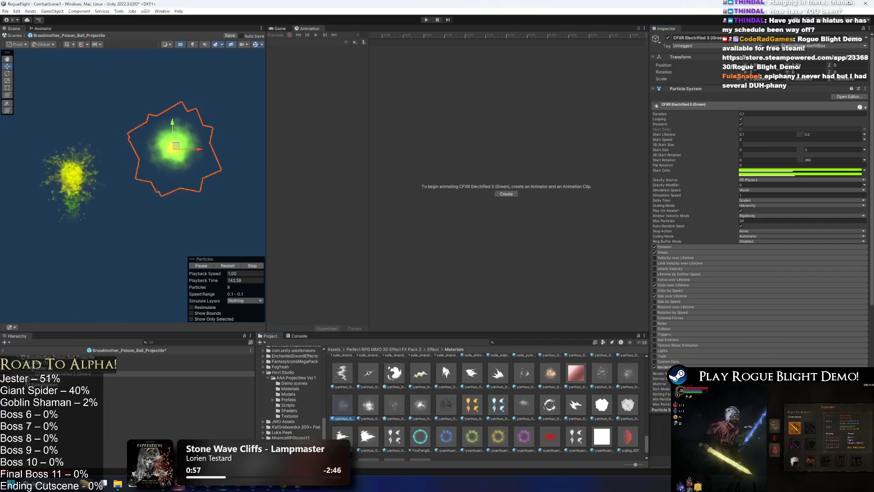
- Change the particles' Start Color to a slightly darker yellow-green
{"action": "scroll", "coordinate": [756, 228], "scroll_direction": "down", "scroll_amount": 5}
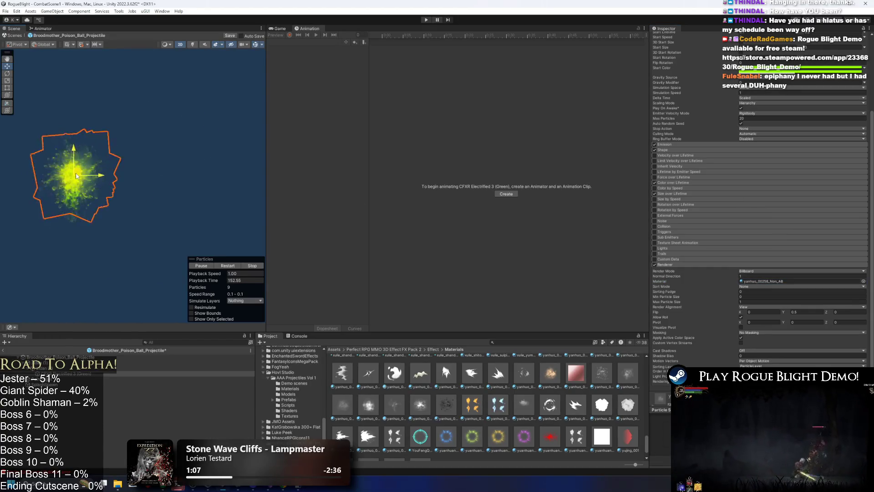
{"action": "left_click", "coordinate": [784, 68]}
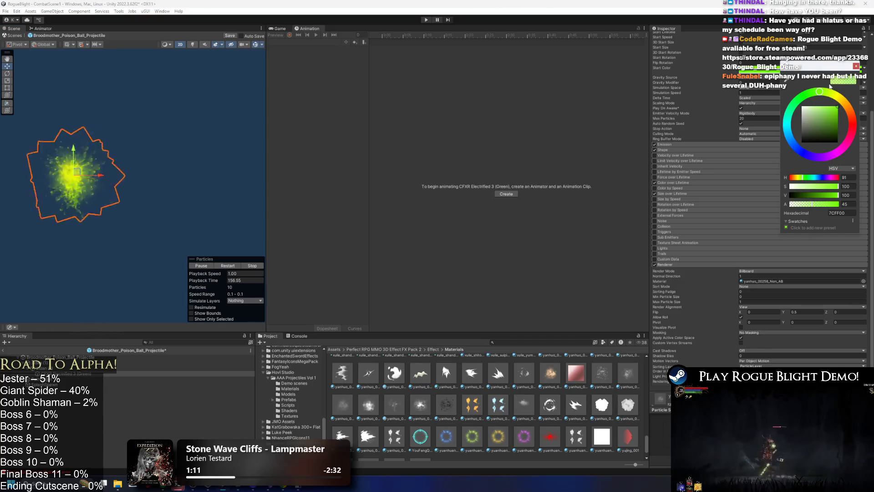
{"action": "left_click_drag", "start_coordinate": [841, 117], "coordinate": [841, 119]}
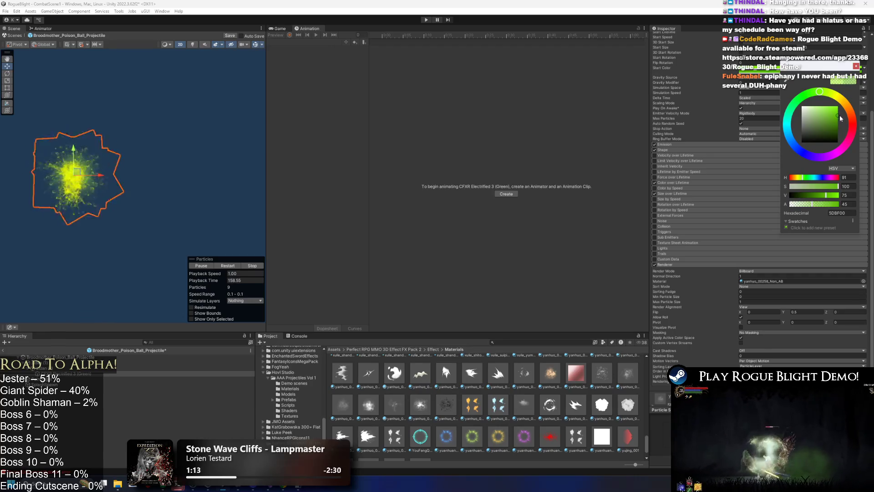
{"action": "left_click", "coordinate": [849, 79]}
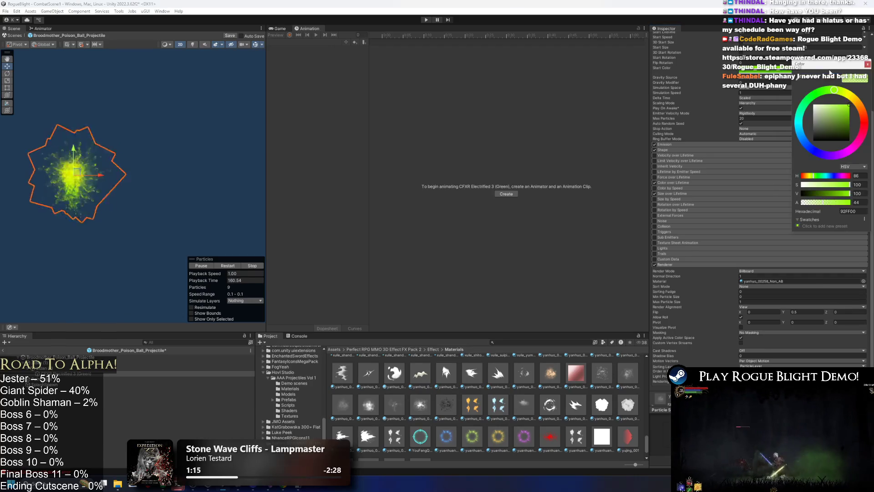
{"action": "left_click", "coordinate": [849, 113]}
{"action": "left_click", "coordinate": [868, 64]}
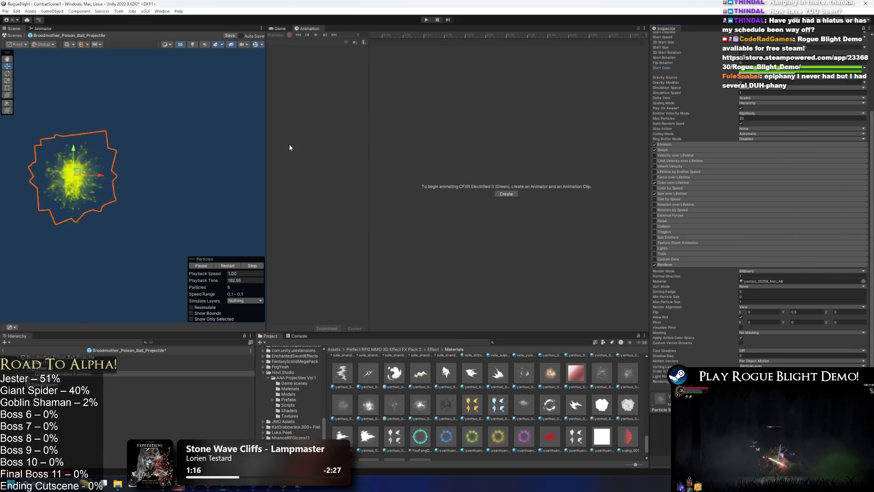
- Give the electrified layer a darker green Start Color with alpha 69
{"action": "left_click_drag", "start_coordinate": [91, 169], "coordinate": [161, 169]}
{"action": "left_click_drag", "start_coordinate": [104, 172], "coordinate": [196, 173]}
{"action": "left_click", "coordinate": [813, 173]}
{"action": "left_click", "coordinate": [856, 302]}
{"action": "type", "text": "69"}
{"action": "left_click", "coordinate": [784, 175]}
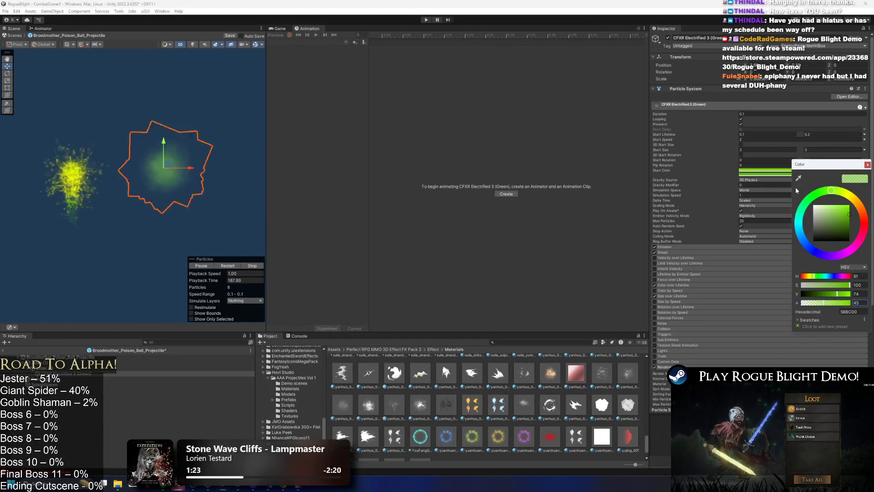
{"action": "left_click", "coordinate": [866, 166]}
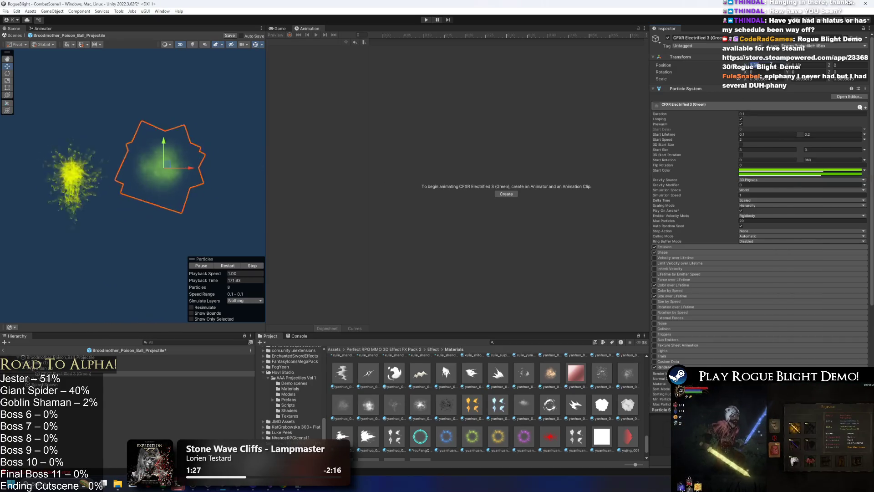
- Move the electrified and zidan (1) particles onto the poison ball's centre
{"action": "left_click_drag", "start_coordinate": [168, 165], "coordinate": [75, 169]}
{"action": "left_click", "coordinate": [75, 207]}
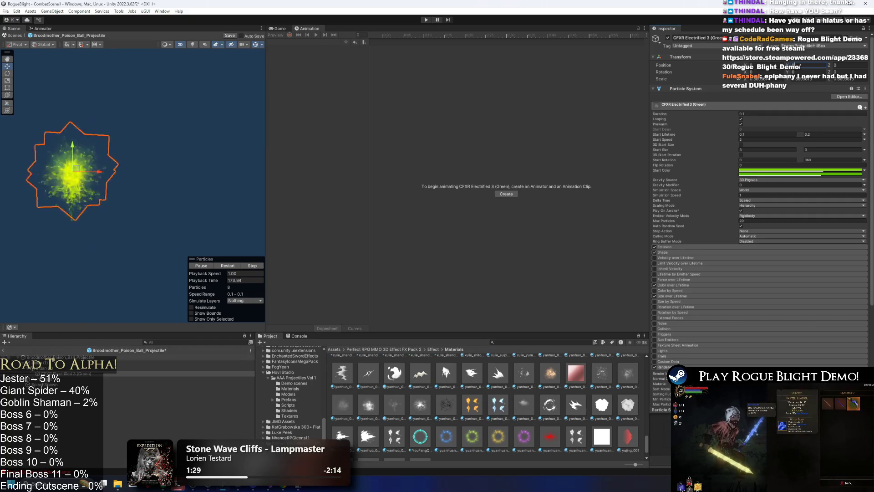
{"action": "mouse_move", "coordinate": [86, 174]}
{"action": "left_mouse_down"}
{"action": "mouse_move", "coordinate": [219, 68]}
{"action": "mouse_move", "coordinate": [117, 146]}
{"action": "mouse_move", "coordinate": [170, 166]}
{"action": "mouse_move", "coordinate": [145, 121]}
{"action": "mouse_move", "coordinate": [215, 143]}
{"action": "mouse_move", "coordinate": [135, 193]}
{"action": "mouse_move", "coordinate": [102, 159]}
{"action": "mouse_move", "coordinate": [79, 175]}
{"action": "left_mouse_up"}
{"action": "left_click_drag", "start_coordinate": [152, 173], "coordinate": [283, 167]}
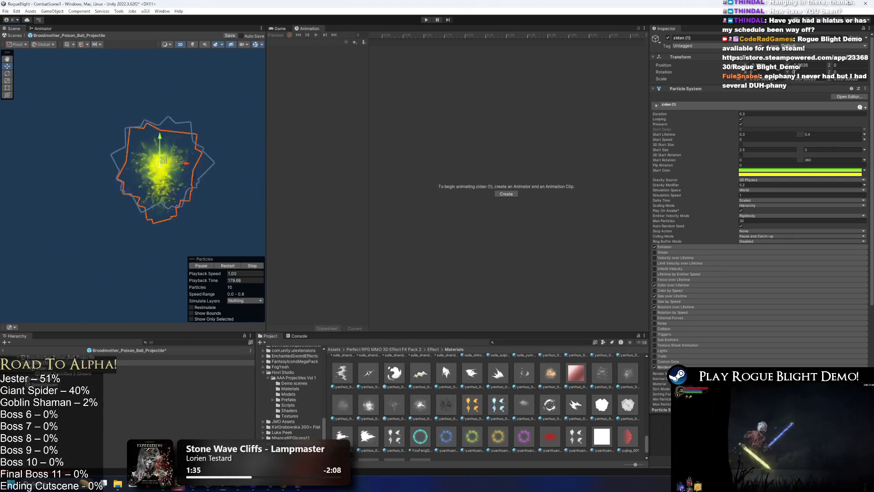
{"action": "left_click", "coordinate": [817, 65]}
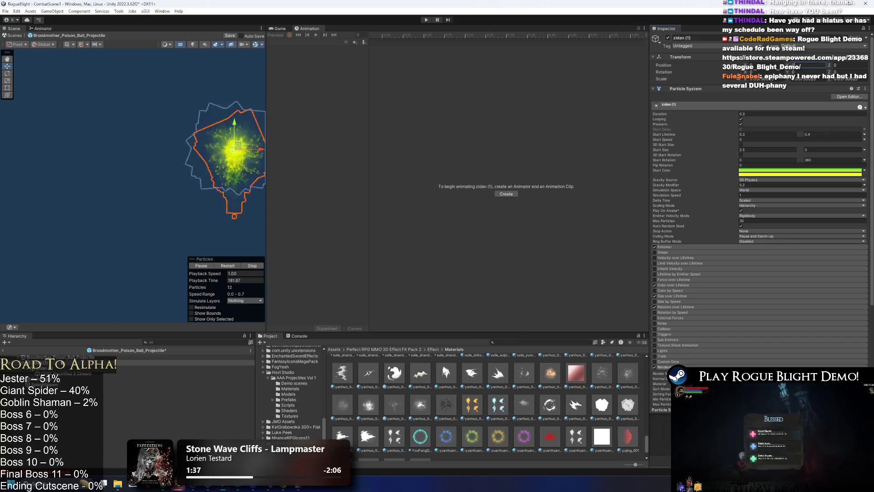
{"action": "left_click", "coordinate": [59, 357]}
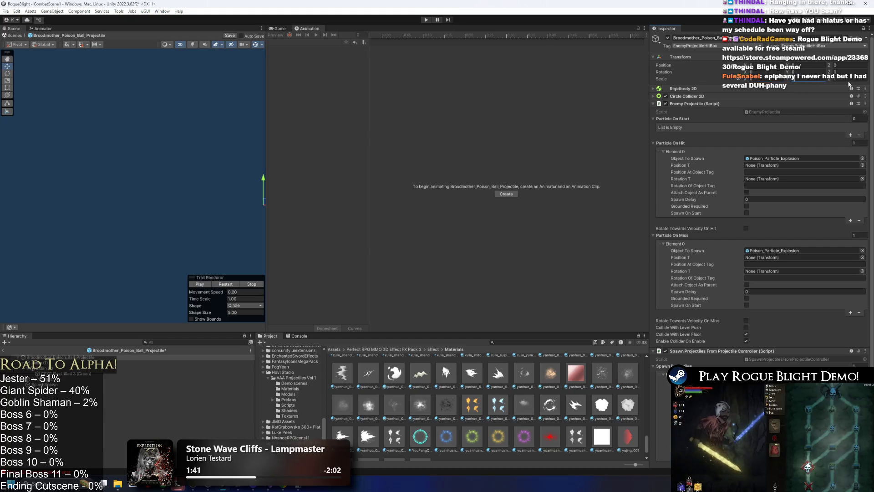
- Select the Point Light and enter Play mode to test in Waywood Forest
{"action": "left_click", "coordinate": [35, 379]}
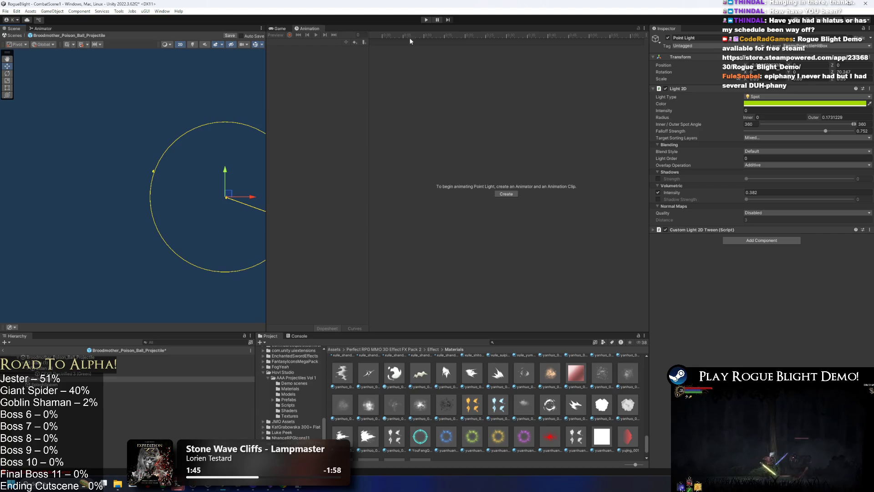
{"action": "left_click", "coordinate": [428, 20]}
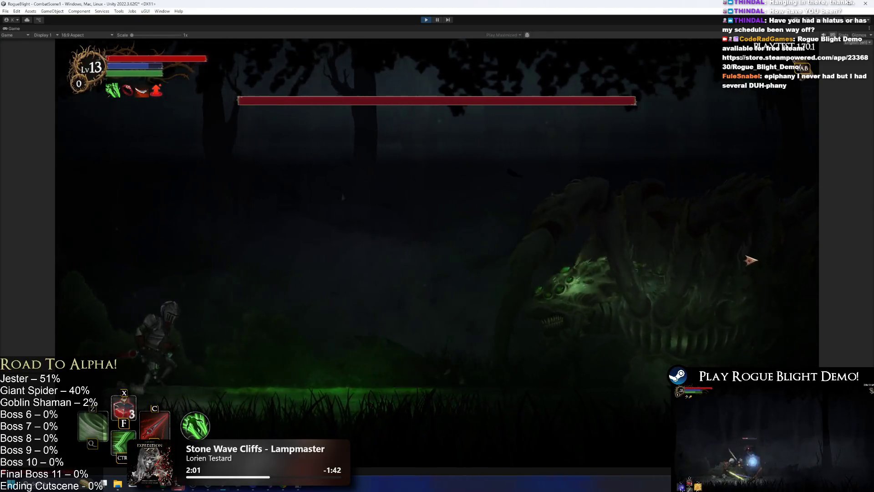
- Fight the spider boss to see its poison attack, then stop Play mode
{"action": "key", "text": "d"}
{"action": "key", "text": "space"}
{"action": "left_click", "coordinate": [743, 264]}
{"action": "key", "text": "a"}
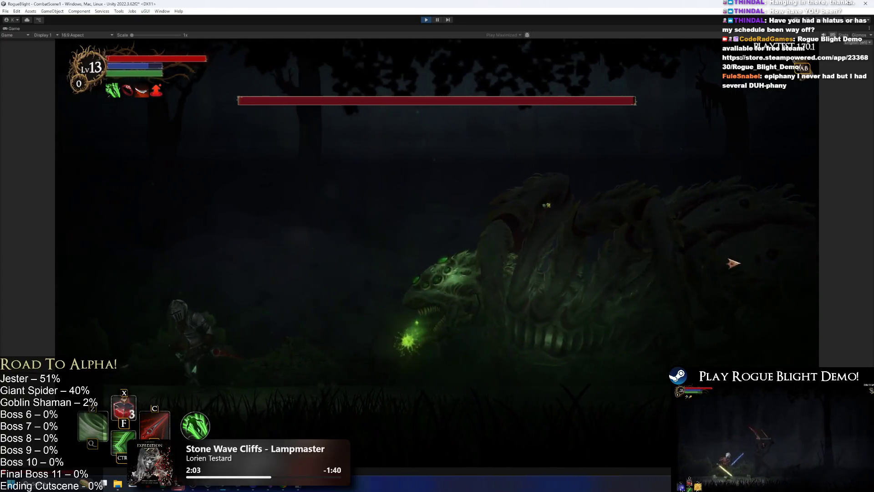
{"action": "key", "text": "d"}
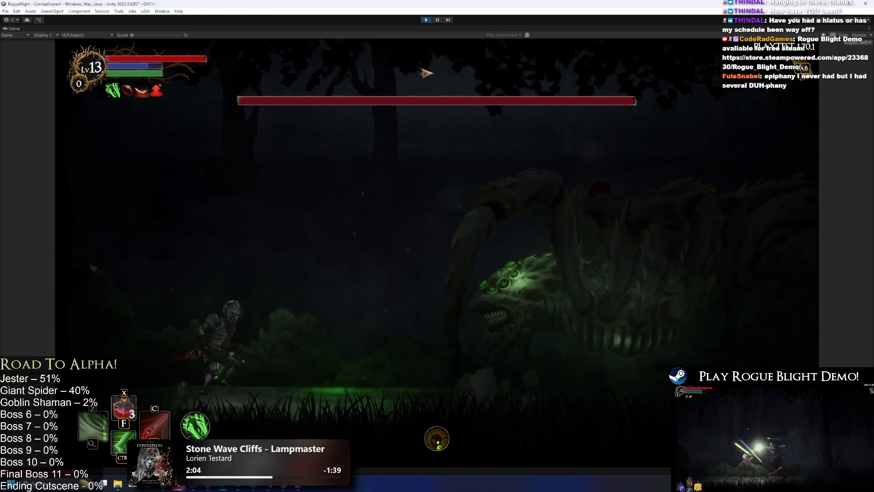
{"action": "key", "text": "a"}
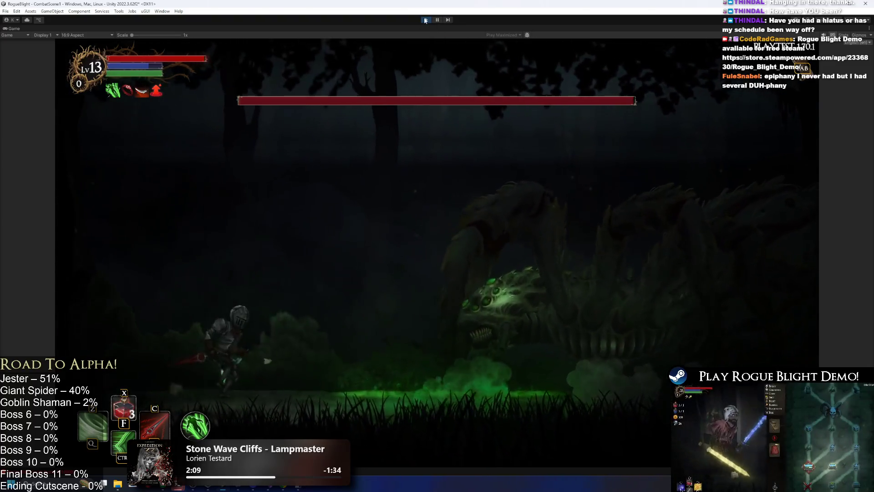
{"action": "key", "text": "ctrl+p"}
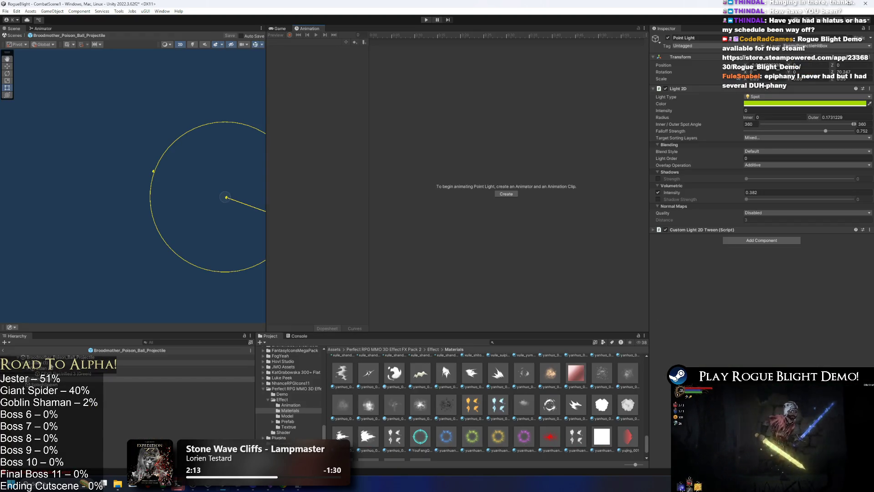
{"action": "left_click", "coordinate": [214, 185]}
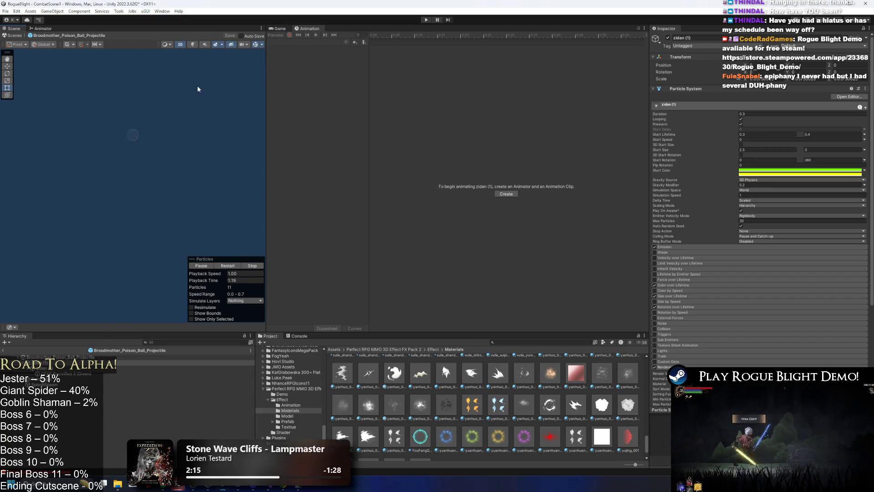
- Reposition the zidan (1) particles and reorder the particle layers within the projectile
{"action": "left_click", "coordinate": [59, 357]}
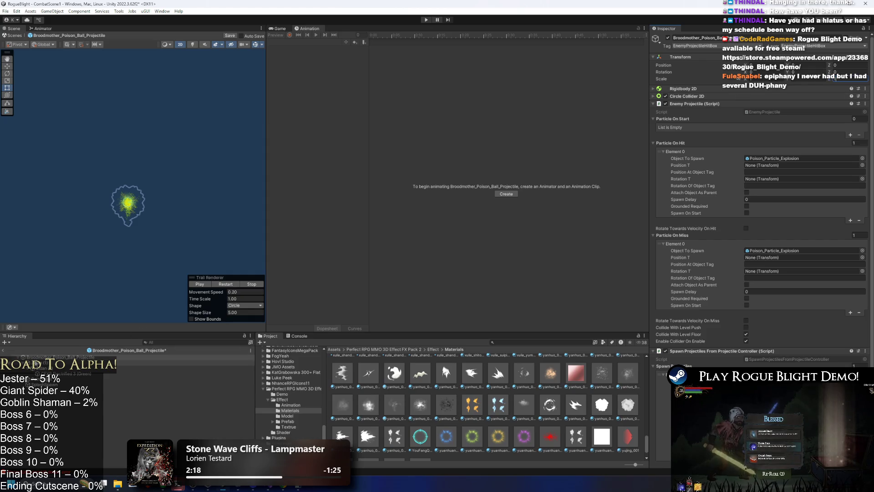
{"action": "left_click", "coordinate": [129, 201]}
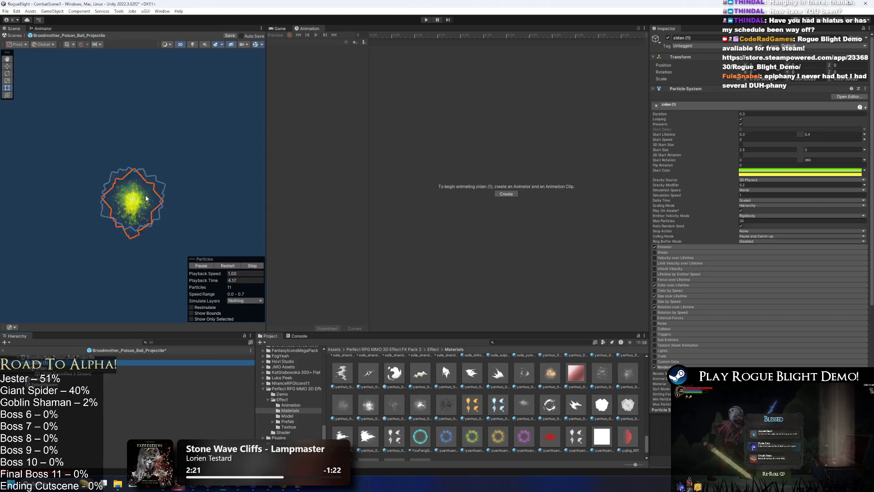
{"action": "mouse_move", "coordinate": [130, 198]}
{"action": "left_mouse_down"}
{"action": "mouse_move", "coordinate": [195, 146]}
{"action": "mouse_move", "coordinate": [211, 156]}
{"action": "mouse_move", "coordinate": [182, 146]}
{"action": "mouse_move", "coordinate": [147, 190]}
{"action": "left_mouse_up"}
{"action": "left_click", "coordinate": [59, 371]}
{"action": "left_click", "coordinate": [59, 357]}
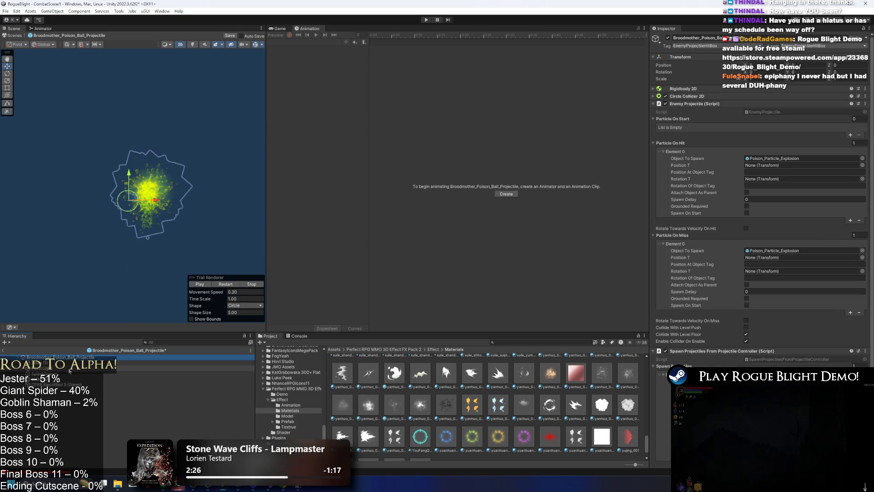
{"action": "left_click", "coordinate": [61, 373]}
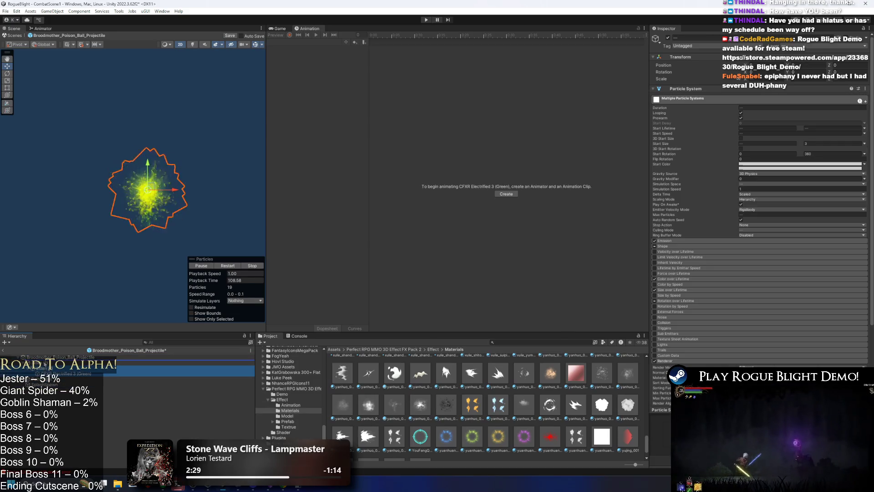
{"action": "left_click", "coordinate": [147, 188]}
{"action": "left_click_drag", "start_coordinate": [147, 188], "coordinate": [214, 172]}
{"action": "left_click_drag", "start_coordinate": [45, 373], "coordinate": [49, 369]}
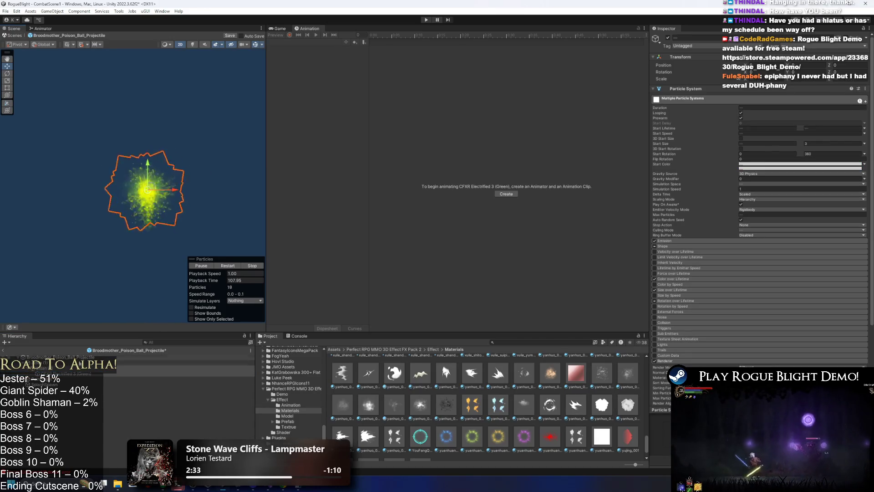
- Delete the zidan (2) particle layer
{"action": "left_click", "coordinate": [48, 372]}
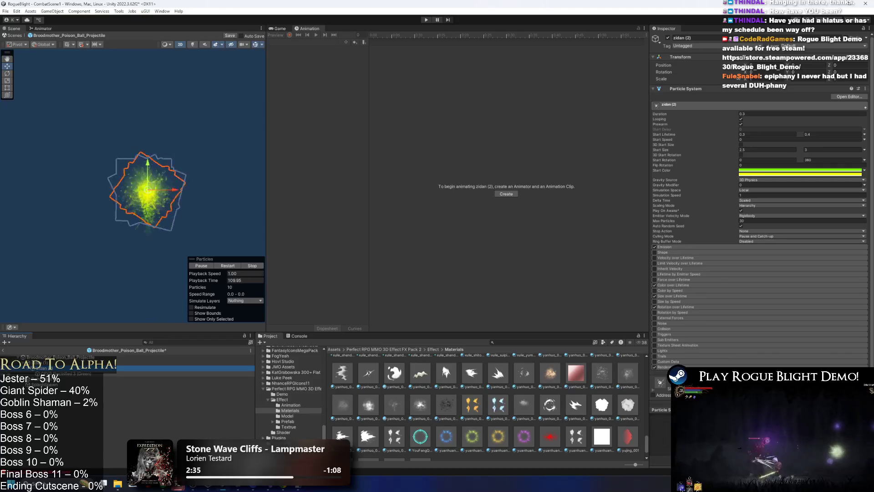
{"action": "mouse_move", "coordinate": [155, 187]}
{"action": "left_mouse_down"}
{"action": "mouse_move", "coordinate": [244, 100]}
{"action": "mouse_move", "coordinate": [167, 96]}
{"action": "left_mouse_up"}
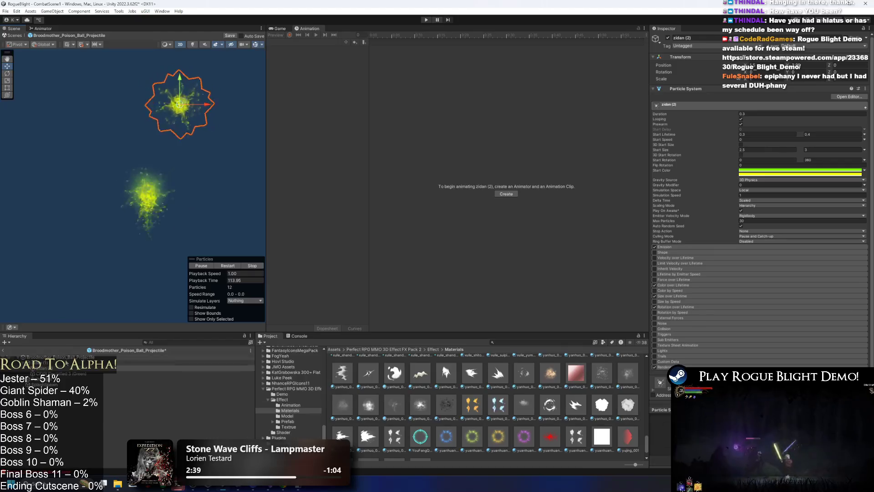
{"action": "key", "text": "Delete"}
{"action": "left_click", "coordinate": [151, 191]}
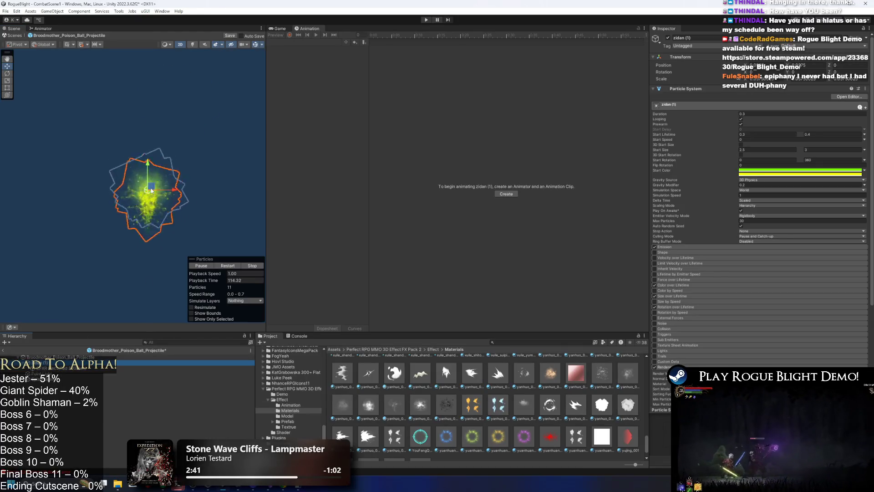
- Give zidan (1) Max Particles 50, emission rate 50 and Start Size 5, then play
{"action": "left_click", "coordinate": [730, 247]}
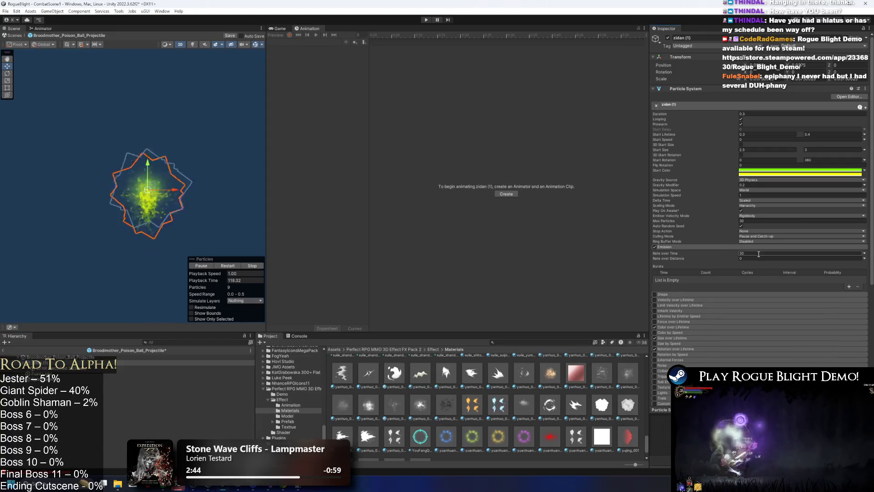
{"action": "left_click", "coordinate": [765, 221]}
{"action": "type", "text": "50"}
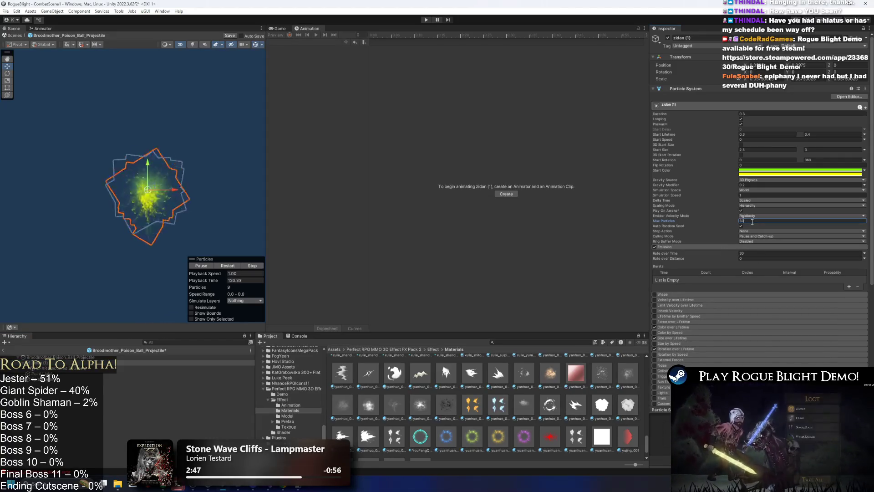
{"action": "left_click", "coordinate": [767, 253]}
{"action": "type", "text": "50"}
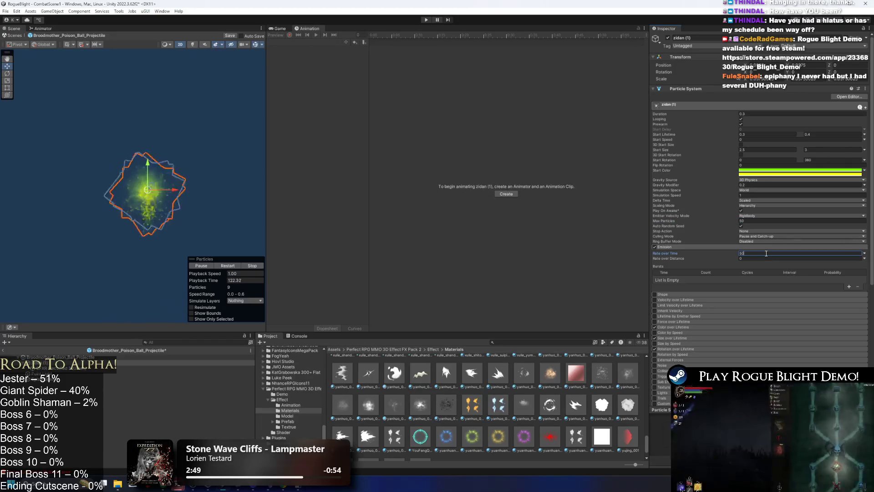
{"action": "left_click", "coordinate": [696, 247]}
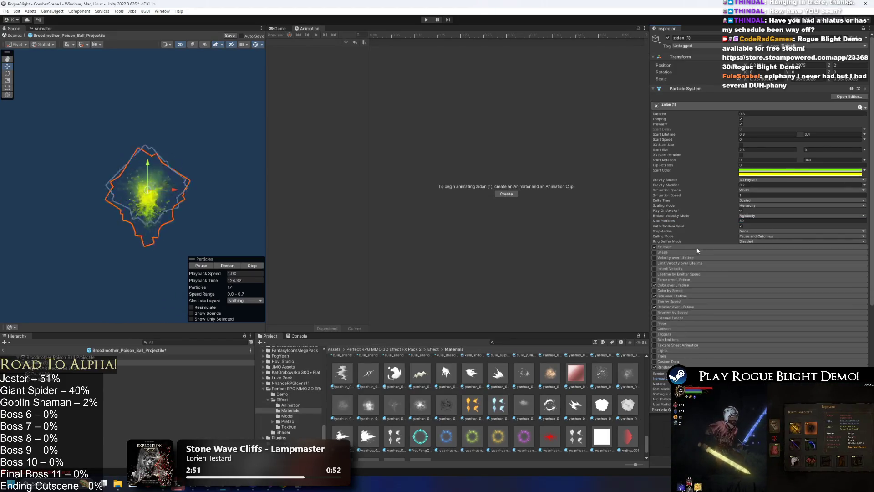
{"action": "left_click", "coordinate": [797, 151]}
{"action": "type", "text": "5"}
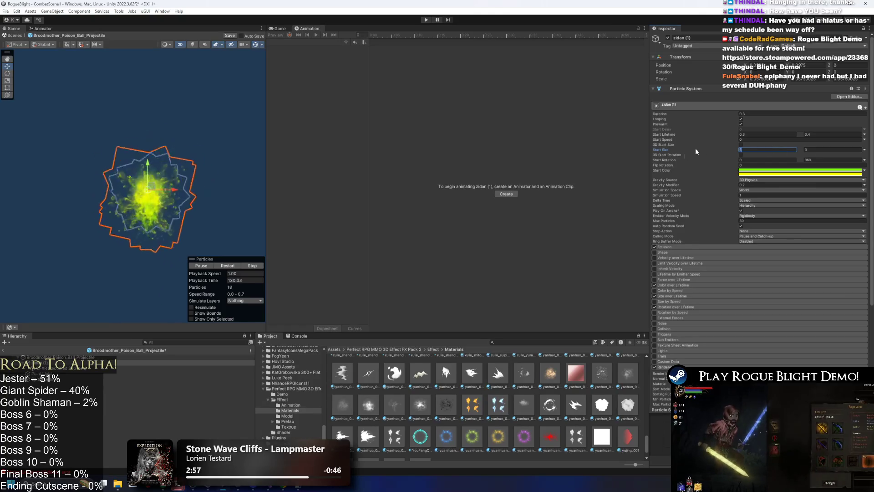
{"action": "left_click", "coordinate": [425, 20]}
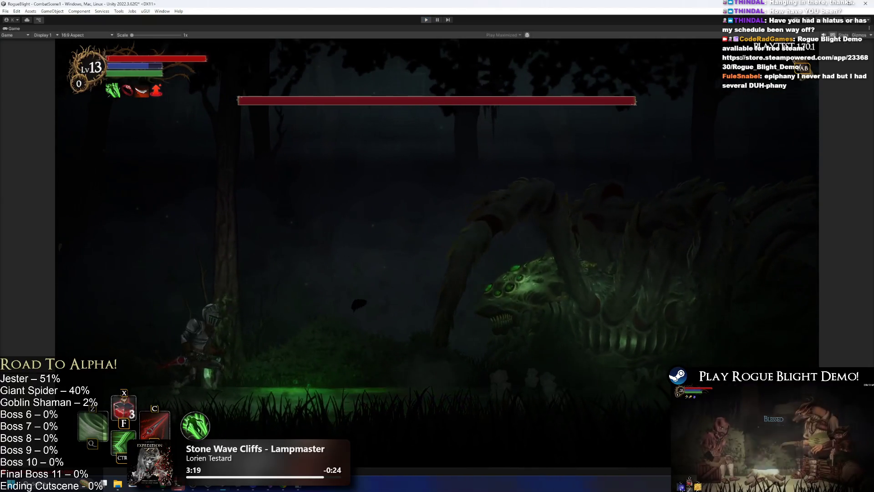
- Exit Play mode with Ctrl+P to return to the poison ball prefab
{"action": "key", "text": "ctrl+p"}
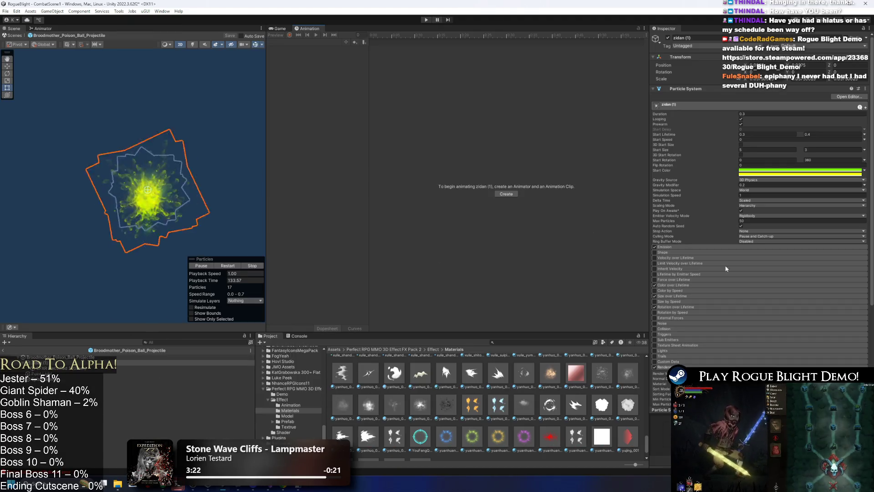
{"action": "scroll", "coordinate": [726, 268], "scroll_direction": "down", "scroll_amount": 5}
- Review the order in layer on the CFXR Electrified 3 (Green) and zidan (1) particle layers
{"action": "left_click", "coordinate": [754, 341]}
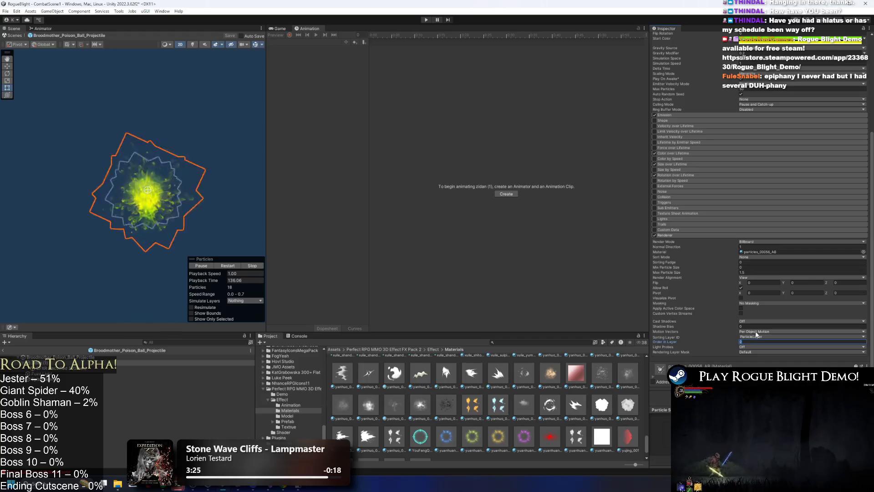
{"action": "left_click", "coordinate": [56, 369]}
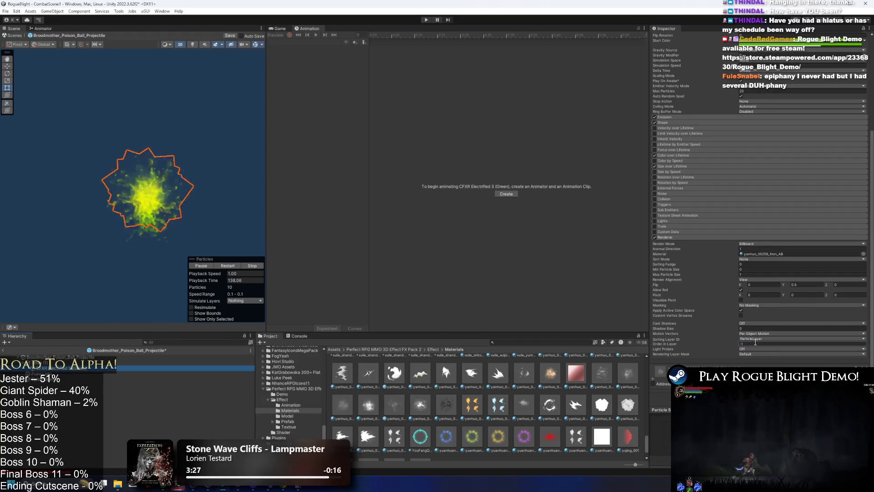
{"action": "left_click", "coordinate": [68, 363]}
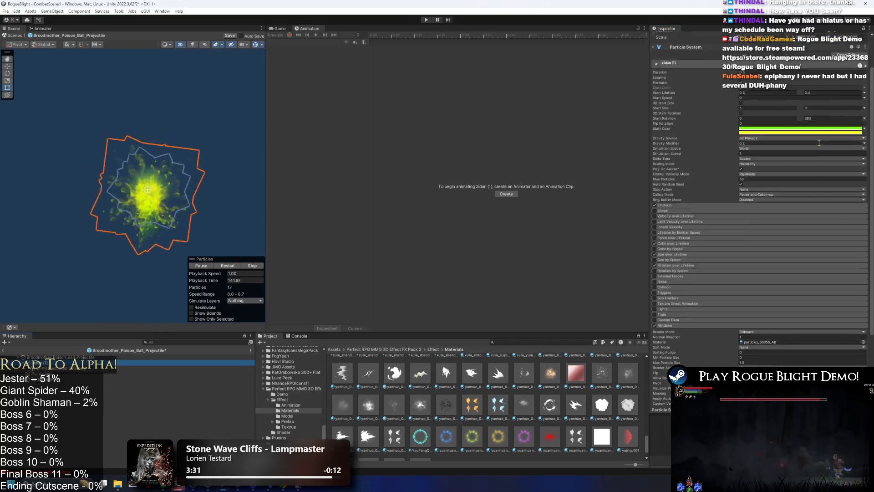
{"action": "scroll", "coordinate": [810, 150], "scroll_direction": "up", "scroll_amount": 2}
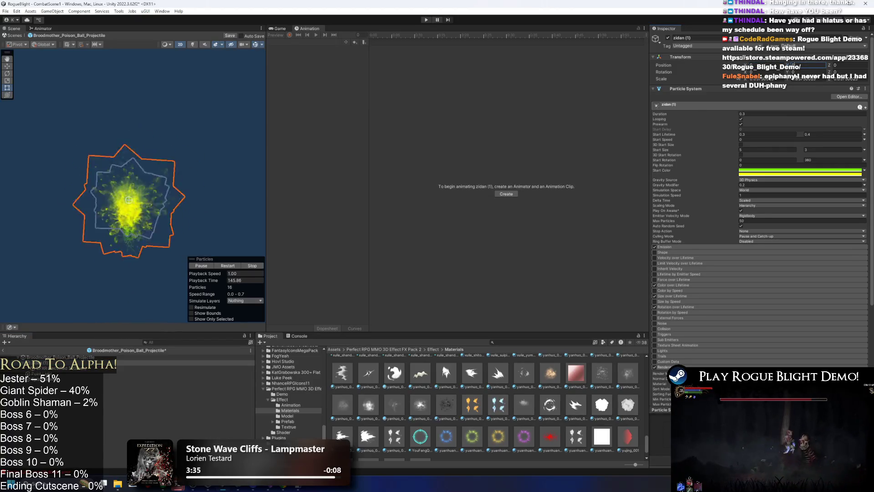
{"action": "left_click", "coordinate": [76, 369]}
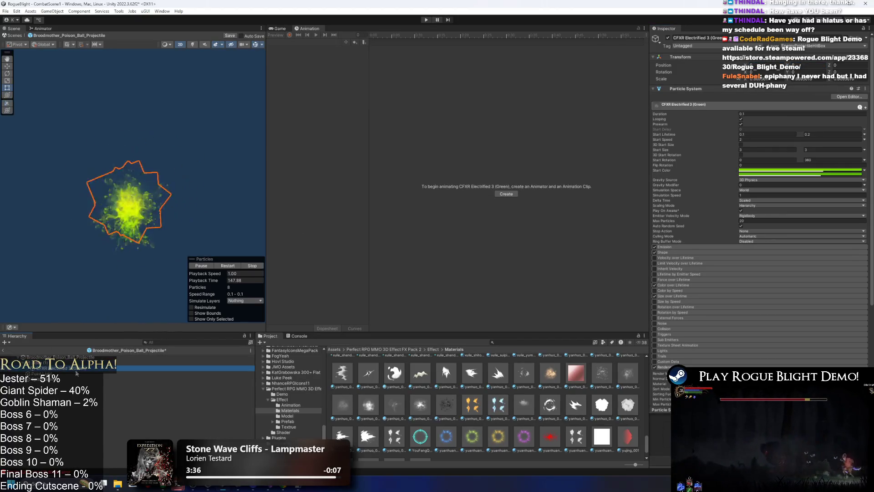
- Select the prefab root and save the Broodmother_Poison_Ball_Projectile prefab with Ctrl+S
{"action": "left_click", "coordinate": [77, 356]}
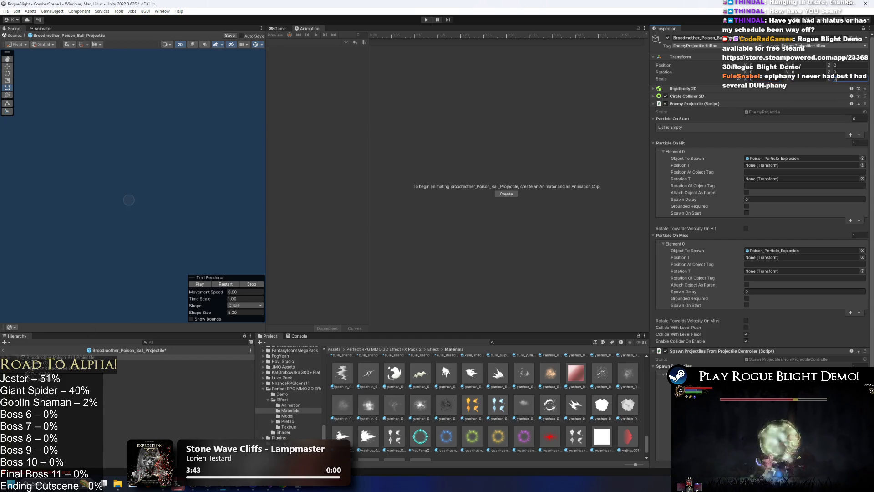
{"action": "key", "text": "ctrl+s"}
{"action": "scroll", "coordinate": [759, 231], "scroll_direction": "down", "scroll_amount": 3}
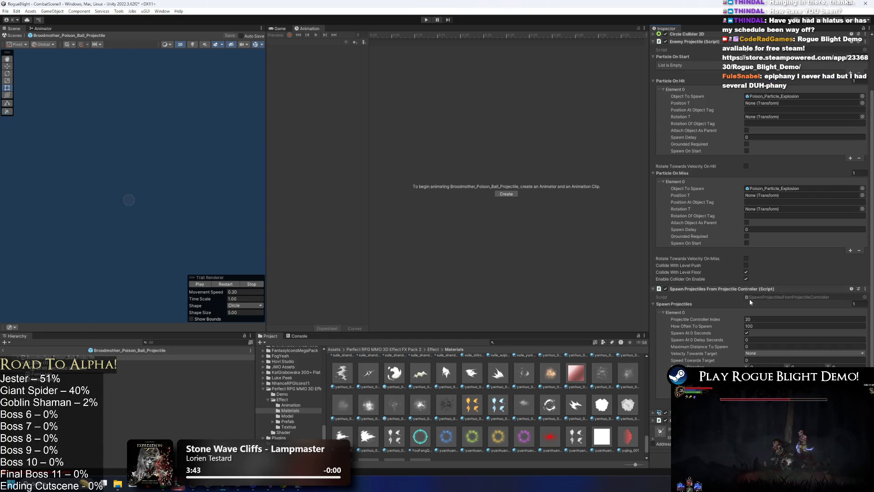
{"action": "scroll", "coordinate": [759, 205], "scroll_direction": "down", "scroll_amount": 5}
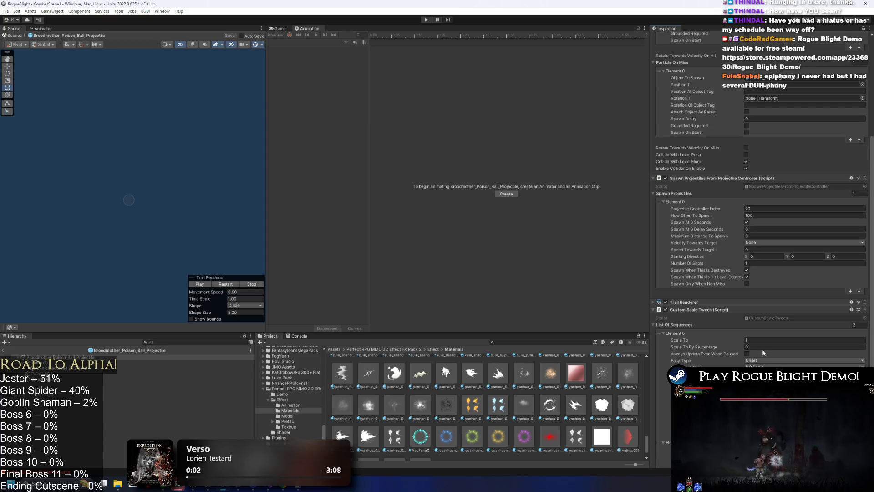
- Enter Play mode and move the knight left, jumping and dashing away from the spider boss
{"action": "left_click", "coordinate": [430, 20]}
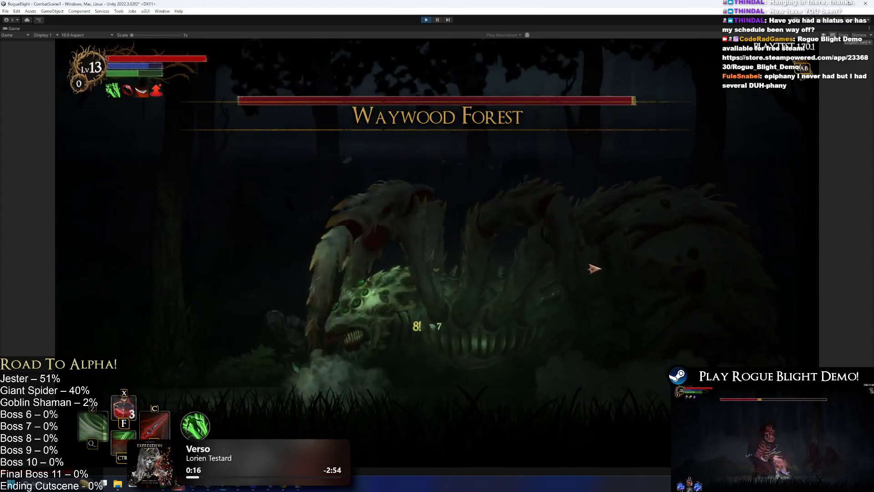
{"action": "key", "text": "a"}
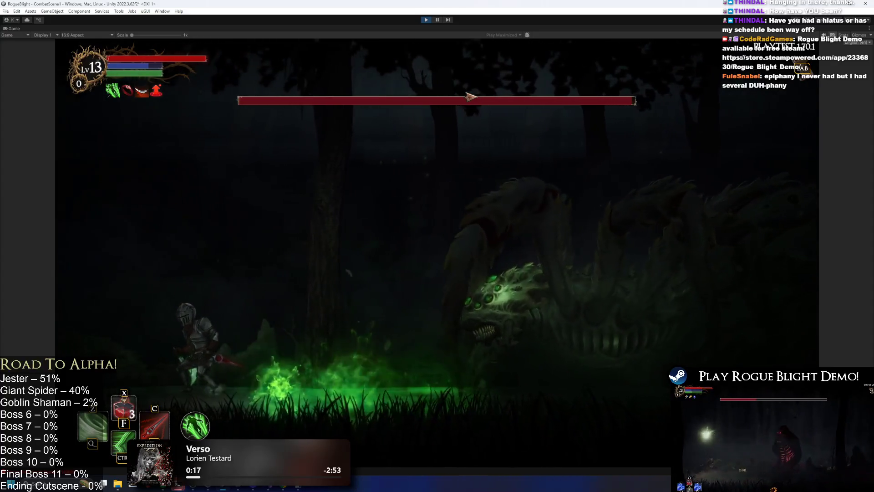
{"action": "key", "text": "space"}
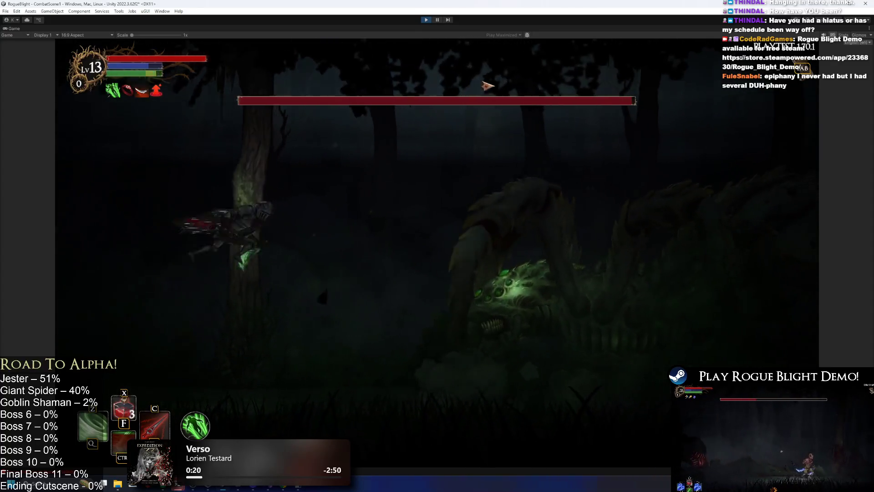
{"action": "key", "text": "shift"}
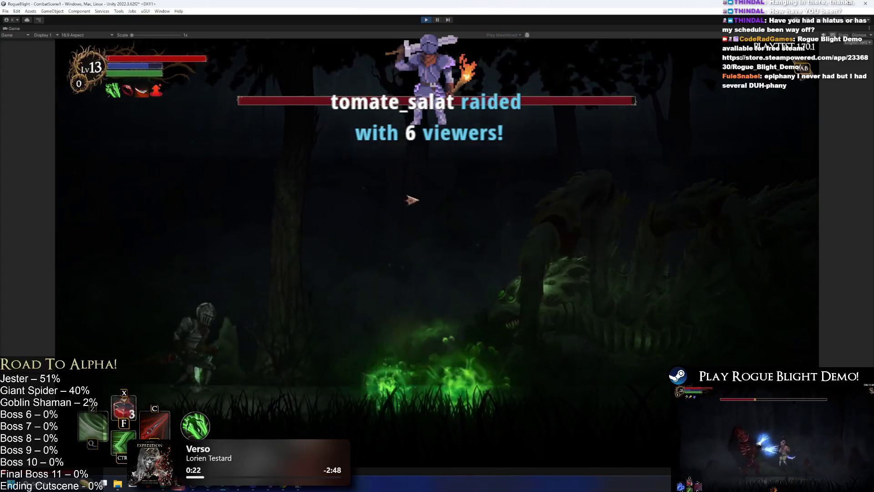
{"action": "key", "text": "a"}
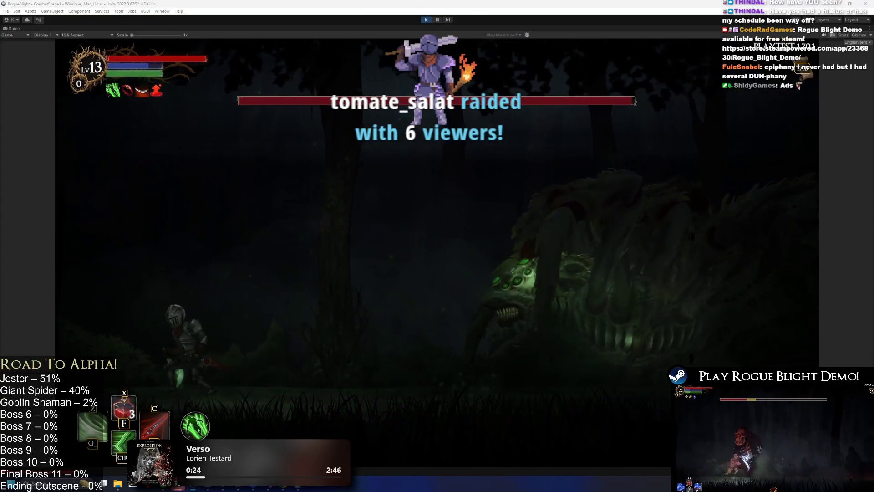
{"action": "key", "text": "d"}
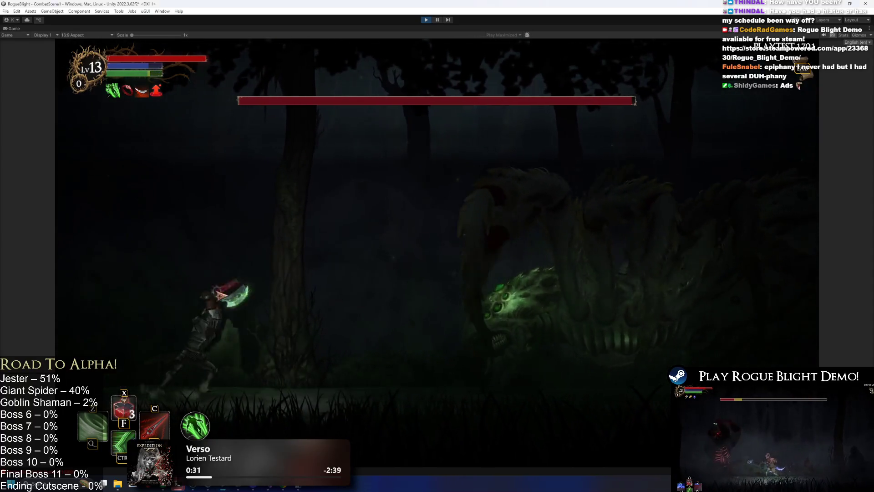
- Throw a spear, close in and leap-slash at the spider boss, then exit Play mode
{"action": "key", "text": "c"}
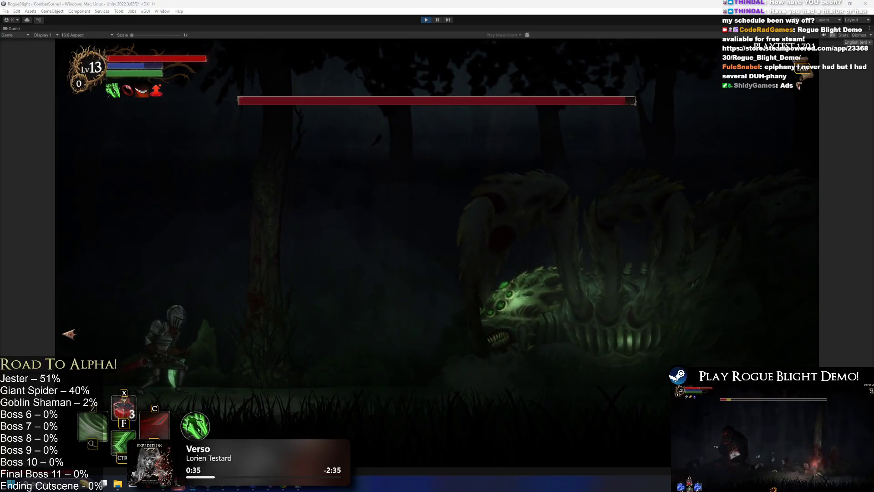
{"action": "key", "text": "Right"}
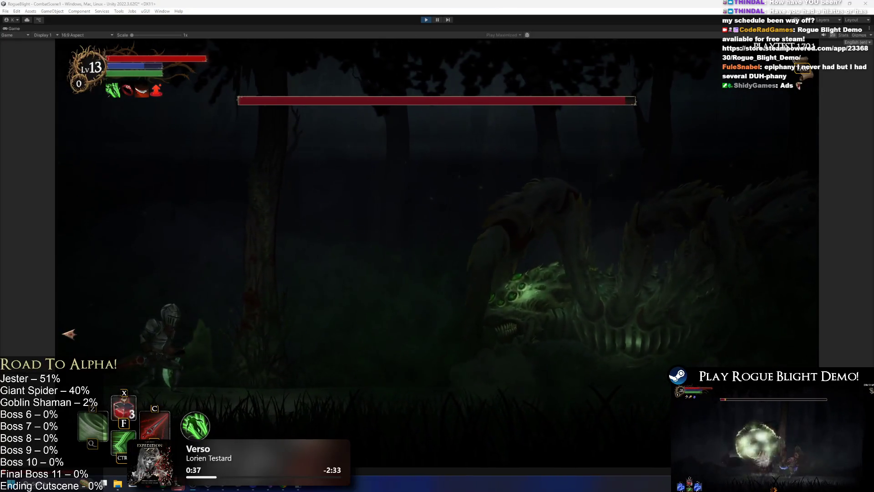
{"action": "key", "text": "Right"}
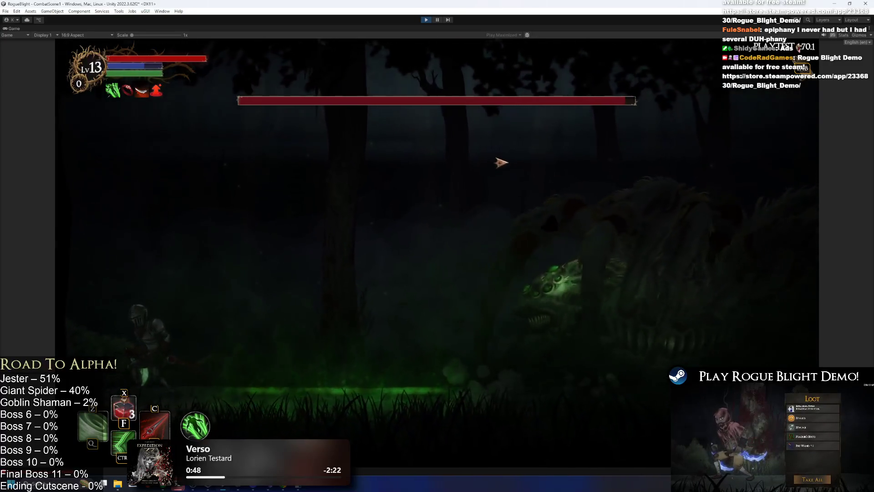
{"action": "key", "text": "space"}
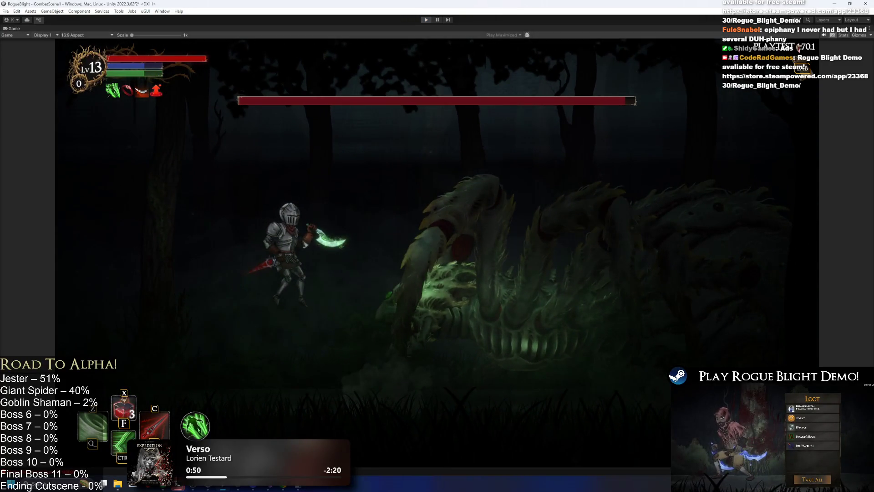
{"action": "key", "text": "ctrl+p"}
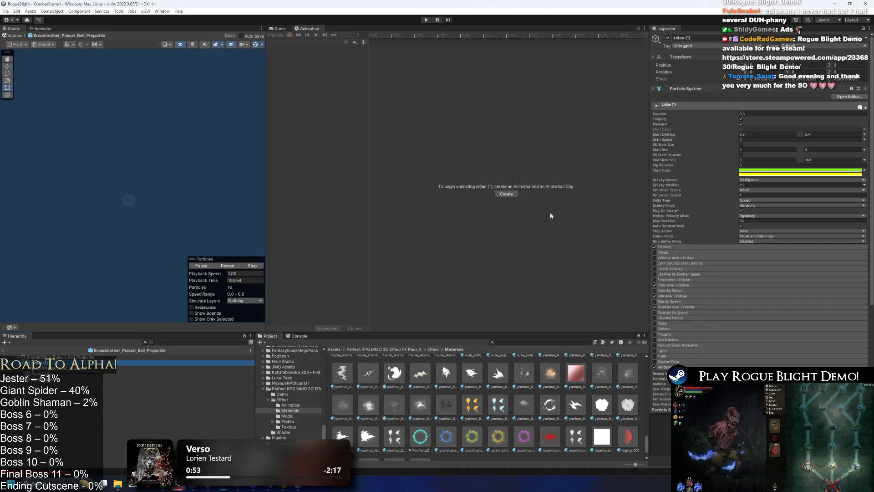
- Remove an alpha key from zidan (1)'s Color over Lifetime gradient and set alpha to 255
{"action": "left_click", "coordinate": [688, 286]}
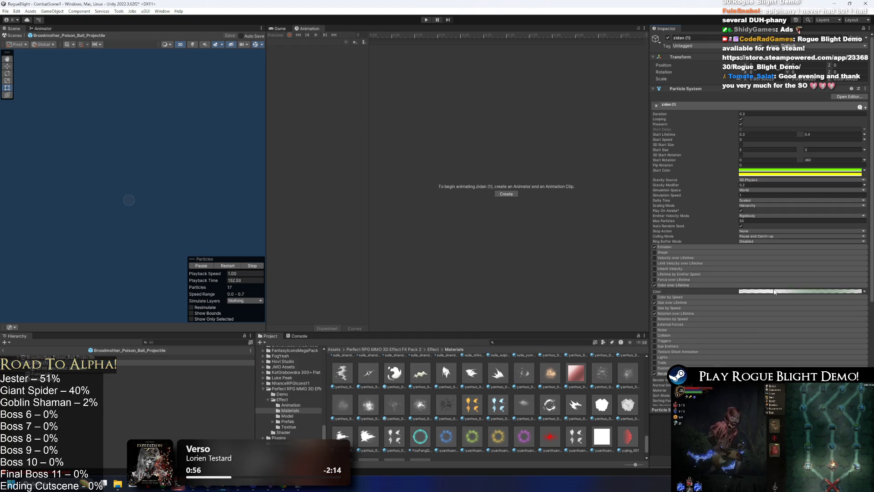
{"action": "left_click", "coordinate": [801, 291]}
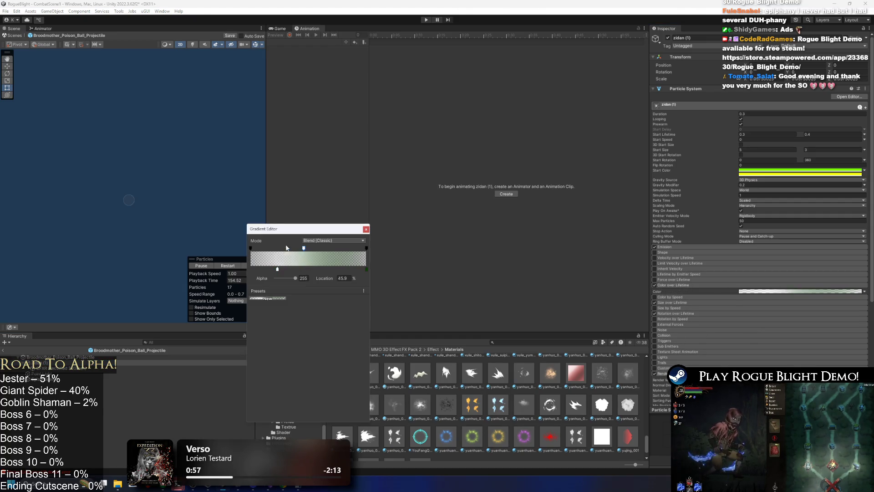
{"action": "key", "text": "Delete"}
{"action": "left_click_drag", "start_coordinate": [299, 278], "coordinate": [327, 273]}
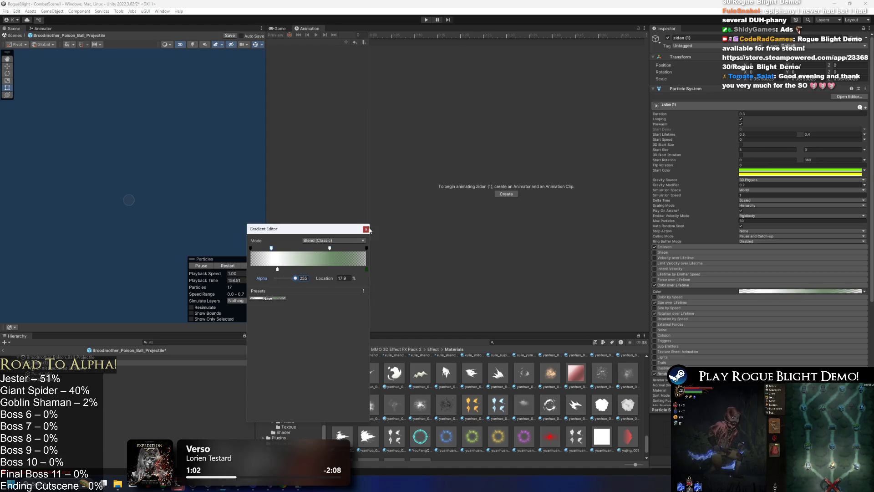
{"action": "left_click", "coordinate": [367, 229]}
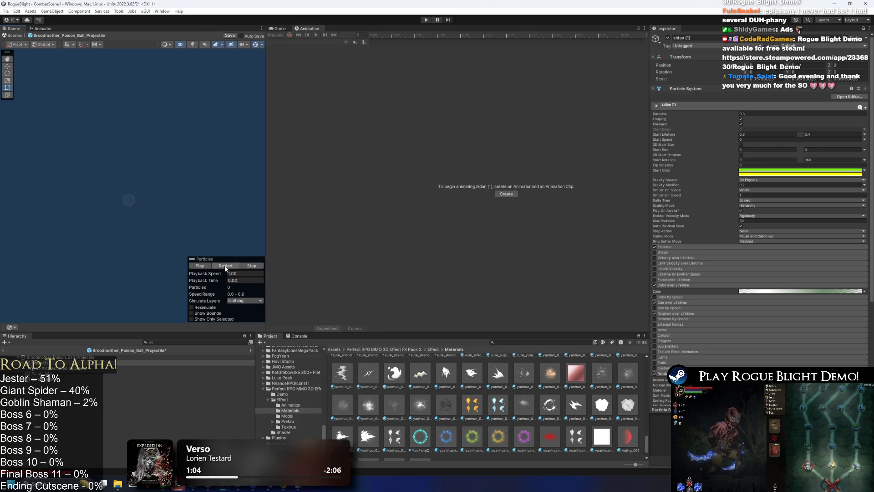
{"action": "left_click", "coordinate": [225, 269]}
- Move the gradient's alpha key to 77.1% of lifetime and start Play mode
{"action": "left_click", "coordinate": [777, 291]}
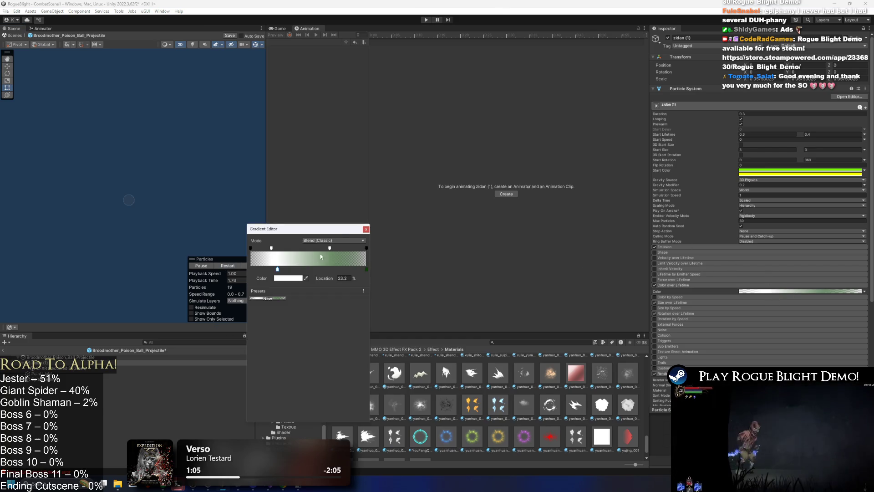
{"action": "left_click_drag", "start_coordinate": [329, 248], "coordinate": [339, 248]}
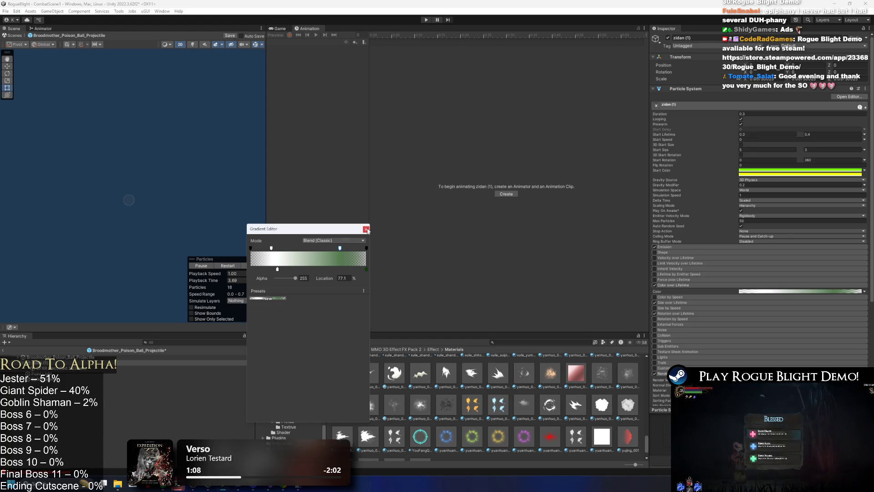
{"action": "left_click", "coordinate": [367, 229]}
{"action": "left_click", "coordinate": [426, 20]}
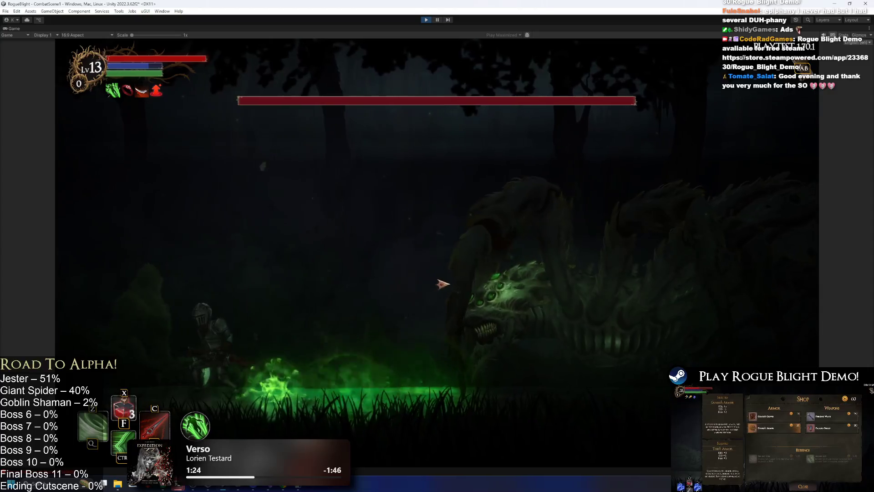
- Leap-slash at the boss, retreat left, then return to the full editor layout with Ctrl+Shift+P
{"action": "key", "text": "space"}
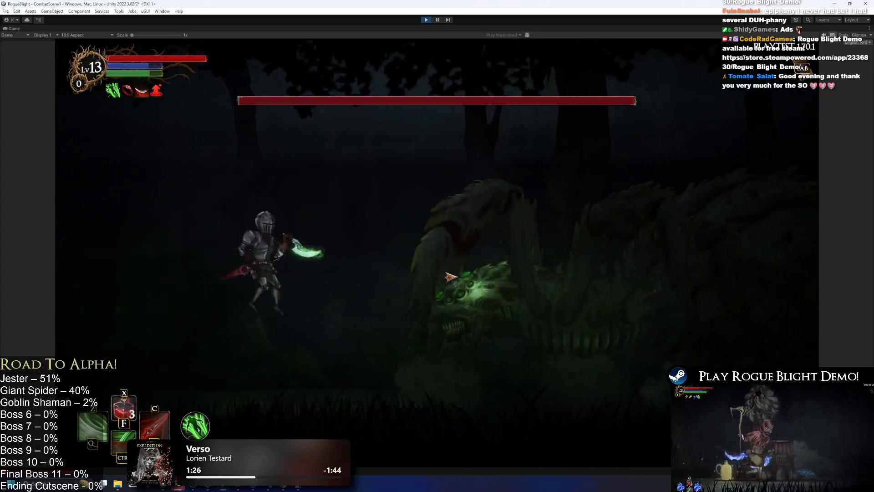
{"action": "key", "text": "Left"}
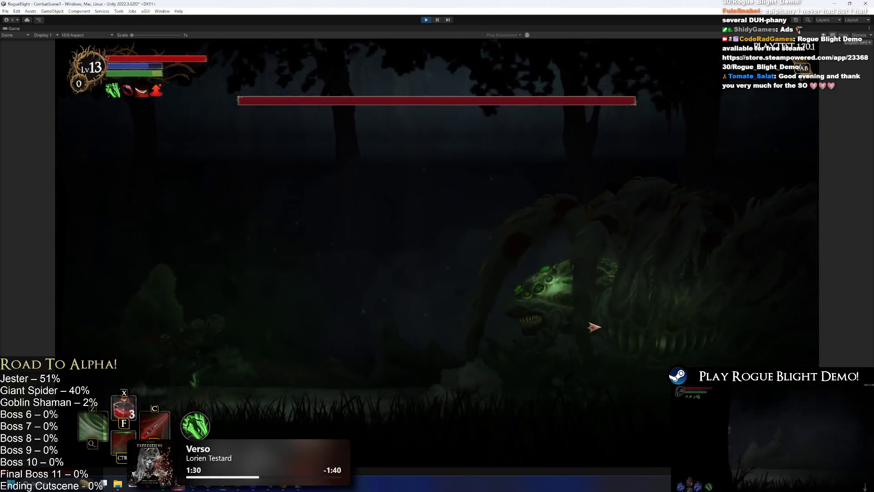
{"action": "key", "text": "ctrl+shift+p"}
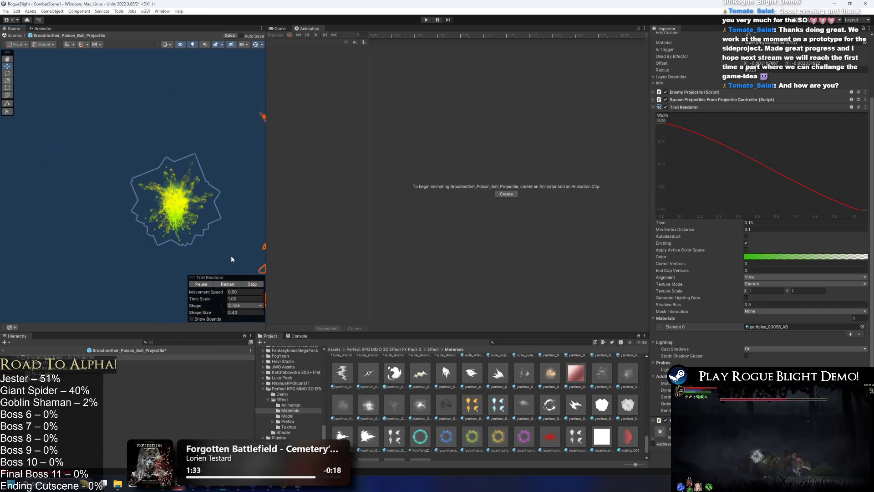
- Drag zidan (1) to preview its particle trail, then exit Prefab Mode back to CombatScene1
{"action": "left_click", "coordinate": [177, 201]}
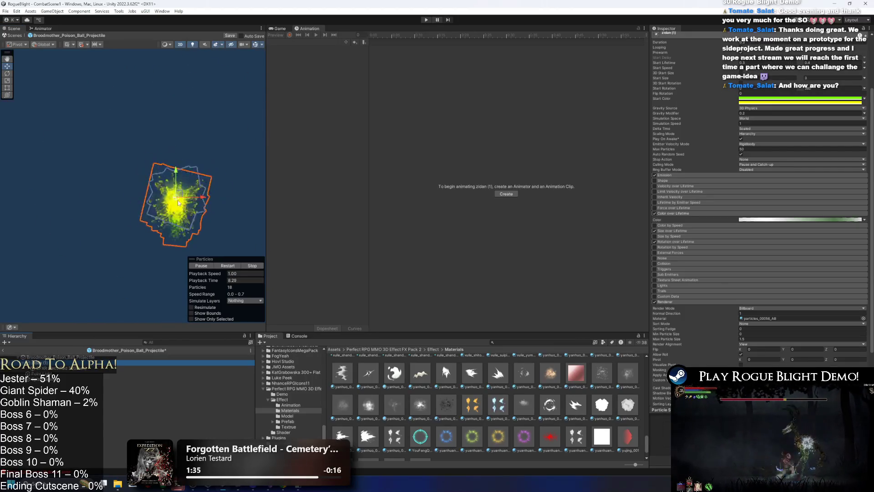
{"action": "left_click_drag", "start_coordinate": [77, 203], "coordinate": [239, 135]}
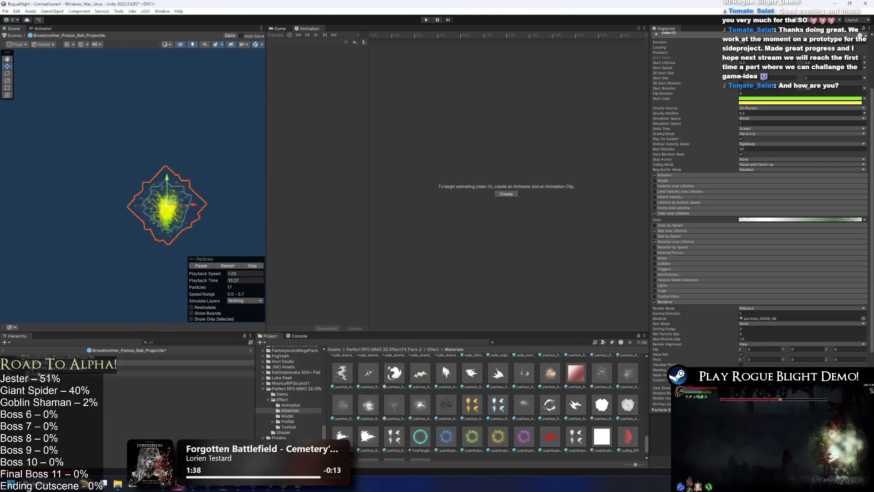
{"action": "left_click", "coordinate": [3, 350]}
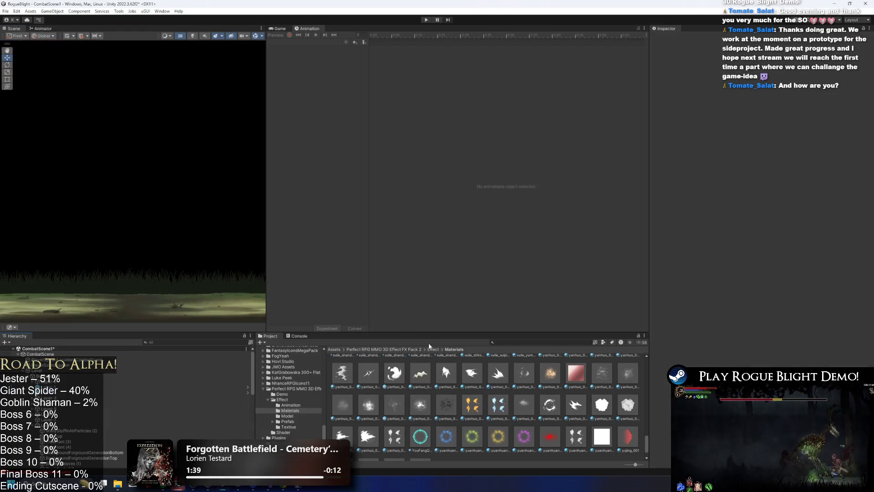
- Start CombatScene1, approach and slash at the Broodmother, then pause with Ctrl+Shift+P
{"action": "left_click", "coordinate": [426, 20]}
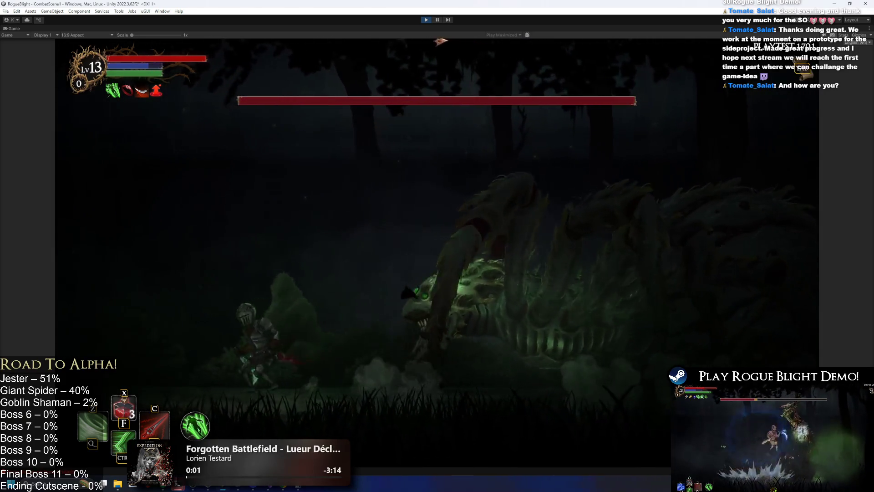
{"action": "key", "text": "d"}
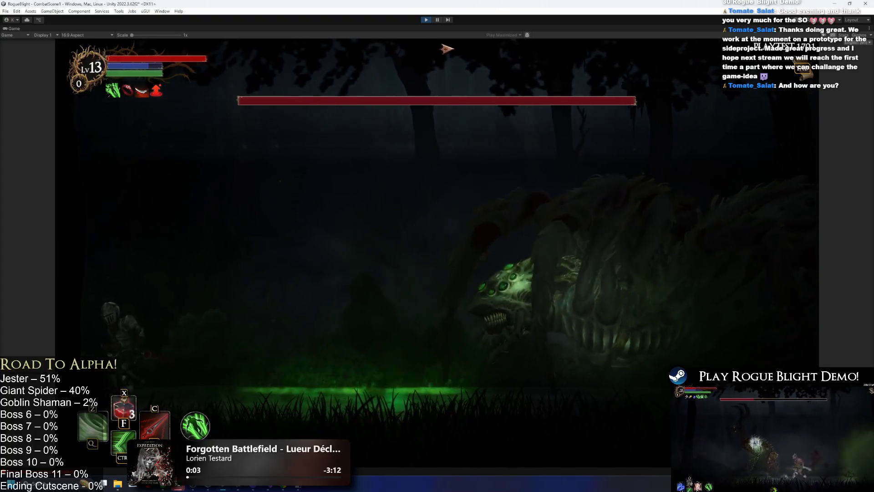
{"action": "left_click", "coordinate": [508, 129]}
{"action": "key", "text": "a"}
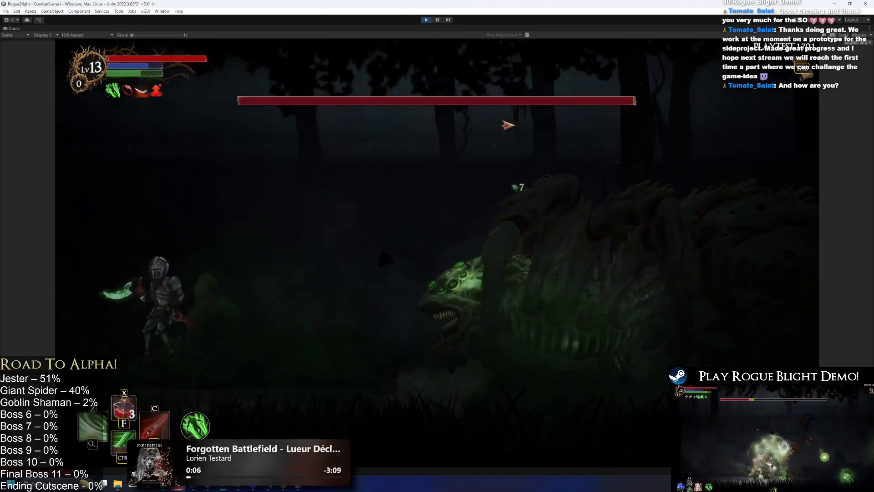
{"action": "key", "text": "d"}
{"action": "key", "text": "d"}
{"action": "left_click", "coordinate": [465, 107]}
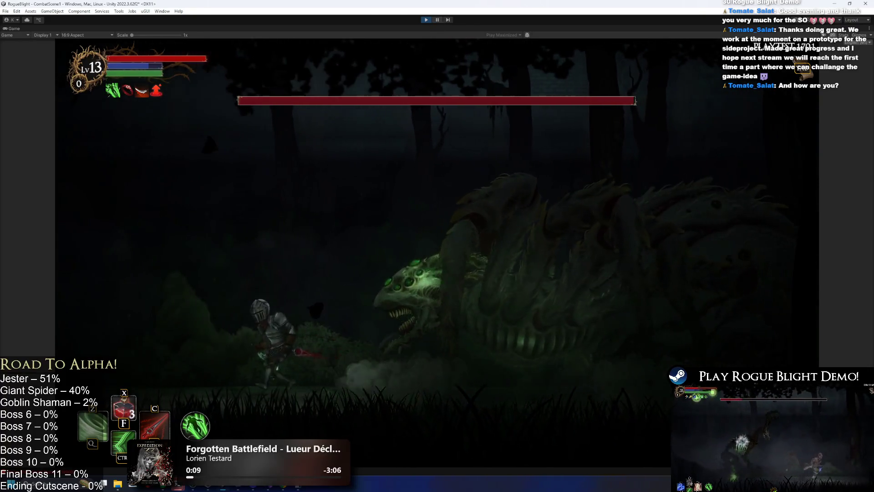
{"action": "key", "text": "ctrl+shift+p"}
{"action": "scroll", "coordinate": [159, 130], "scroll_direction": "up", "scroll_amount": 3}
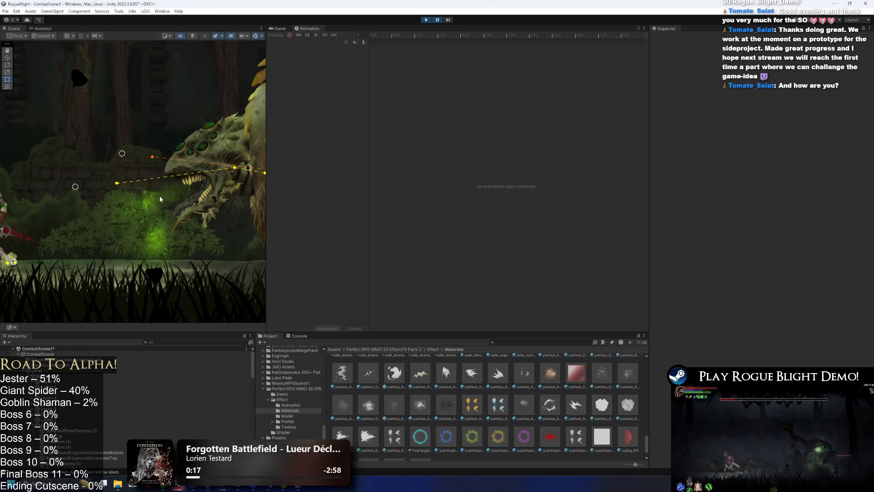
- Click through scene objects until zidan (1) inside the poison ball clone is selected
{"action": "left_click", "coordinate": [146, 212]}
{"action": "scroll", "coordinate": [146, 212], "scroll_direction": "up", "scroll_amount": 2}
{"action": "scroll", "coordinate": [158, 218], "scroll_direction": "up", "scroll_amount": 2}
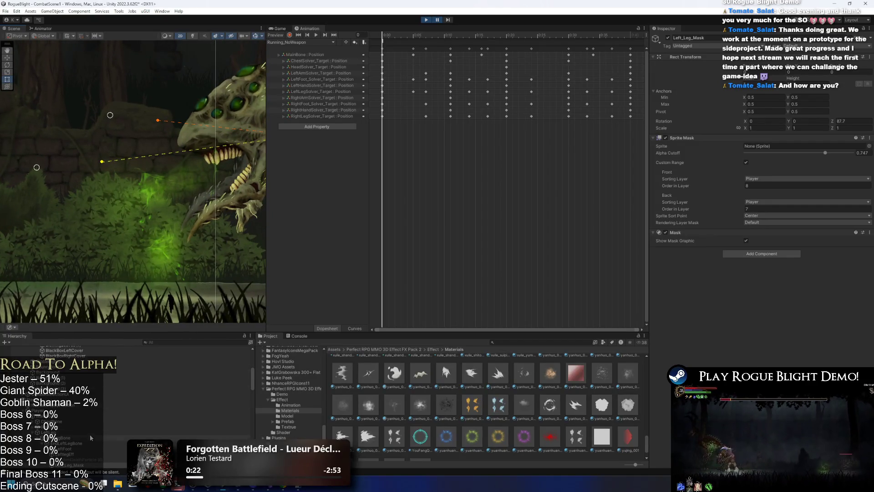
{"action": "scroll", "coordinate": [143, 199], "scroll_direction": "up", "scroll_amount": 1}
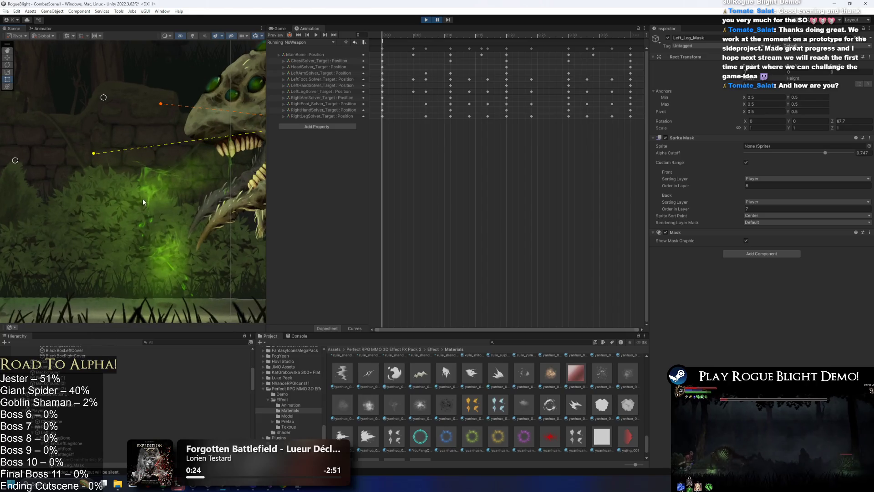
{"action": "left_click", "coordinate": [165, 177]}
{"action": "left_click", "coordinate": [147, 185]}
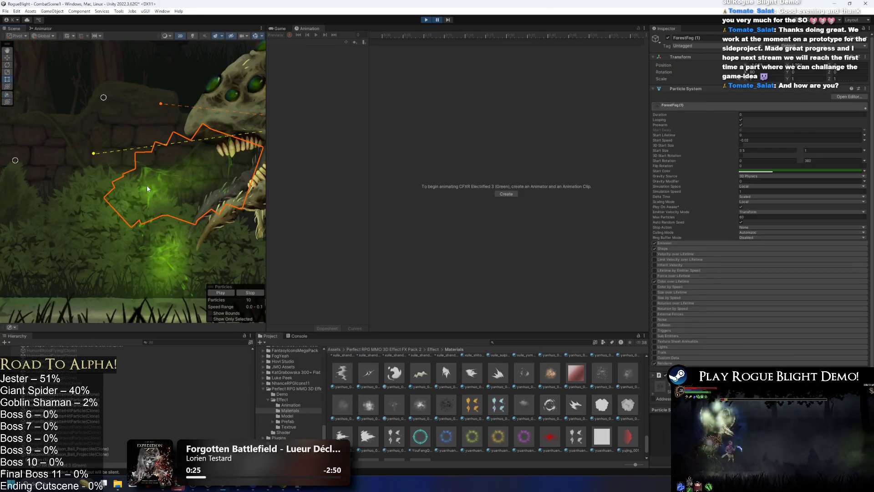
{"action": "left_click", "coordinate": [147, 184]}
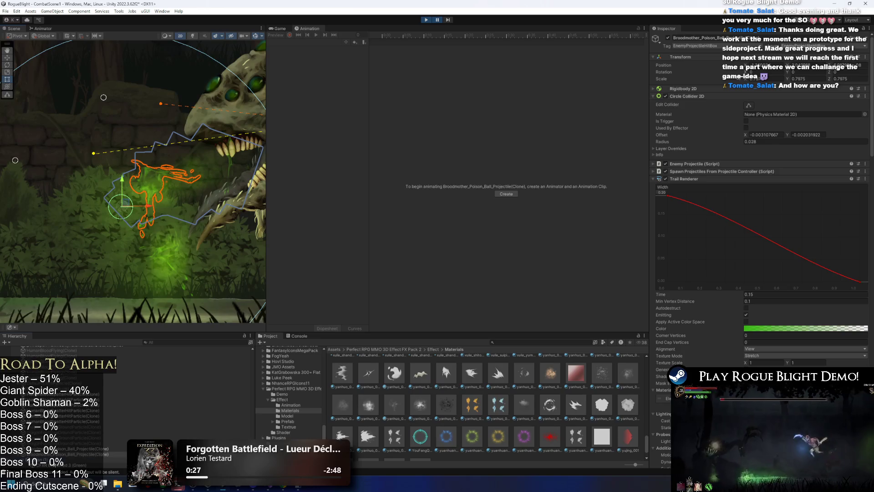
{"action": "left_click", "coordinate": [147, 185]}
- Switch to the Move tool and show the Game view beside the Scene view
{"action": "key", "text": "w"}
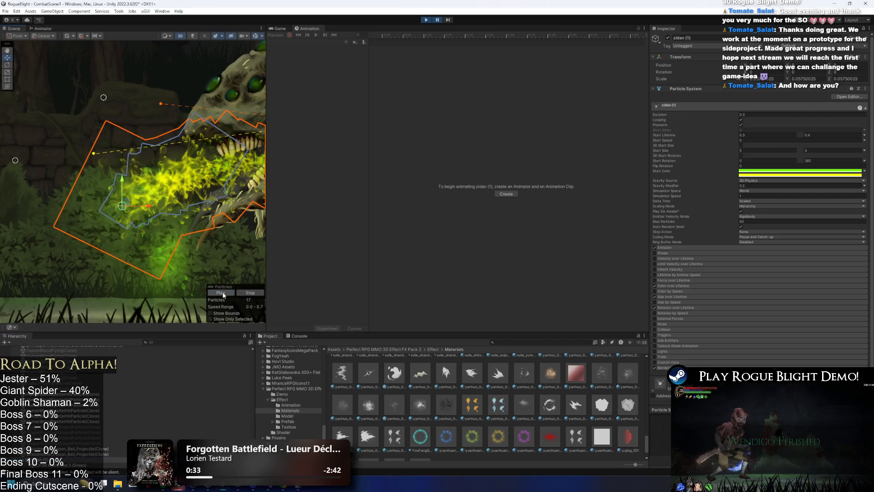
{"action": "scroll", "coordinate": [142, 211], "scroll_direction": "down", "scroll_amount": 2}
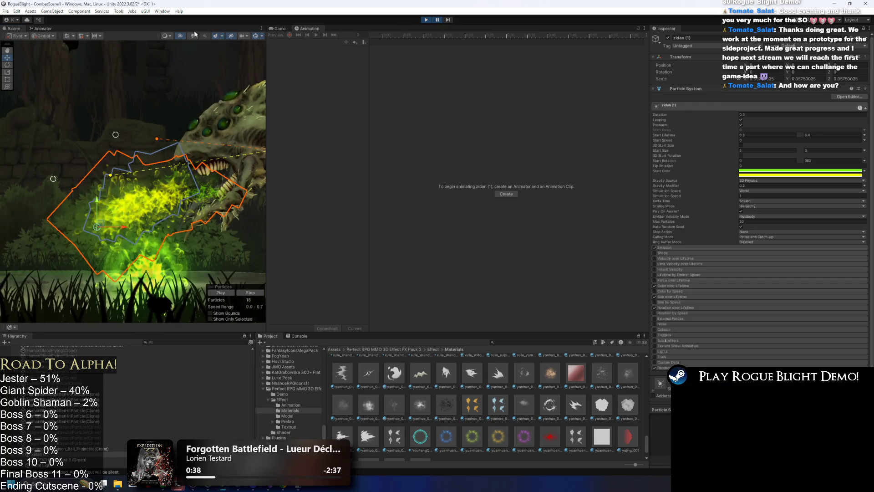
{"action": "left_click", "coordinate": [280, 29]}
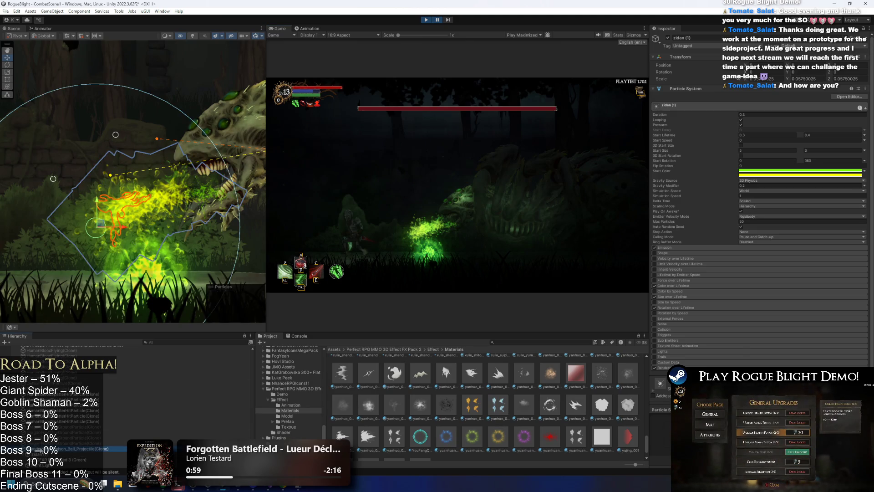
- Review the clone's Trail Renderer and particle material, then maximize the Game view with zidan (1) selected
{"action": "left_click", "coordinate": [687, 179]}
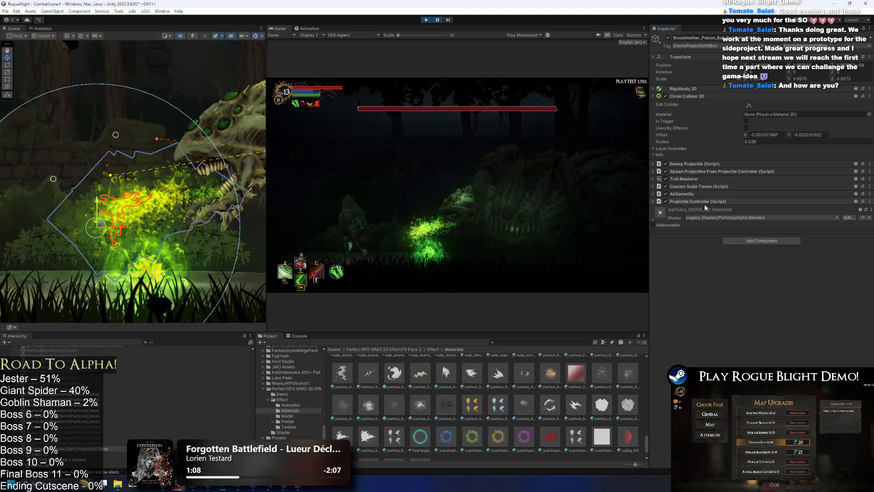
{"action": "left_click", "coordinate": [692, 211]}
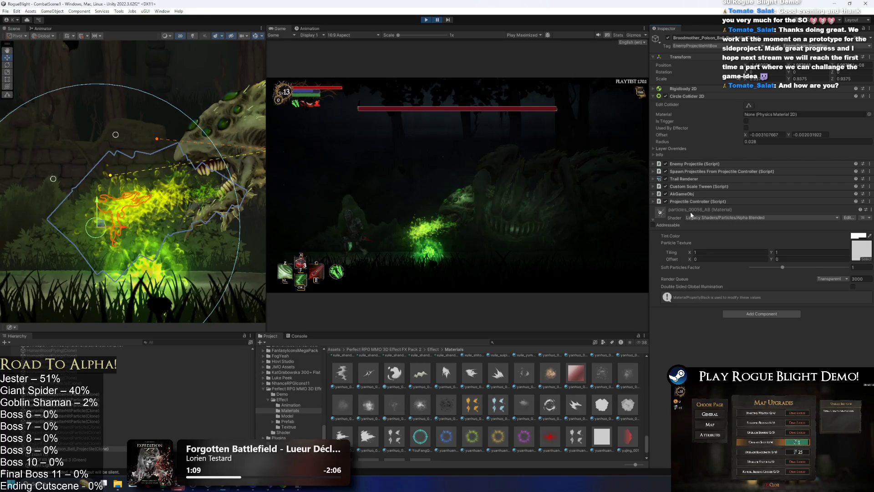
{"action": "right_click", "coordinate": [692, 210]}
{"action": "key", "text": "Escape"}
{"action": "left_click", "coordinate": [712, 208]}
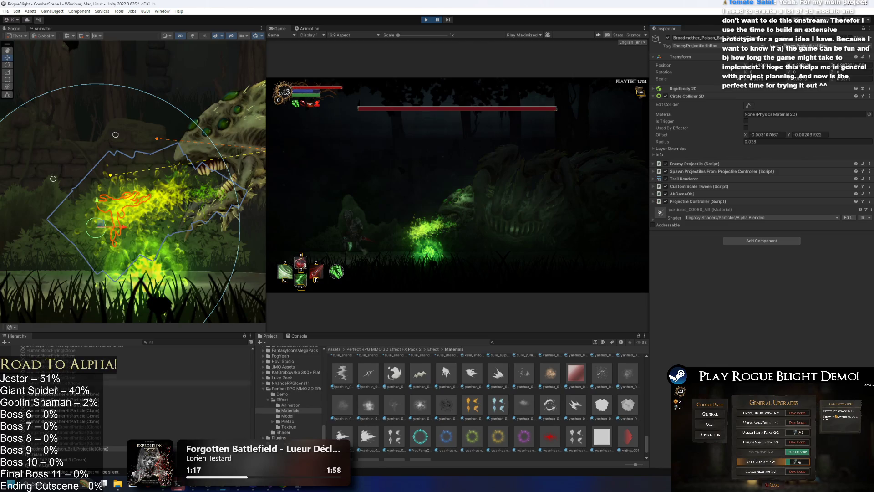
{"action": "left_click", "coordinate": [50, 454]}
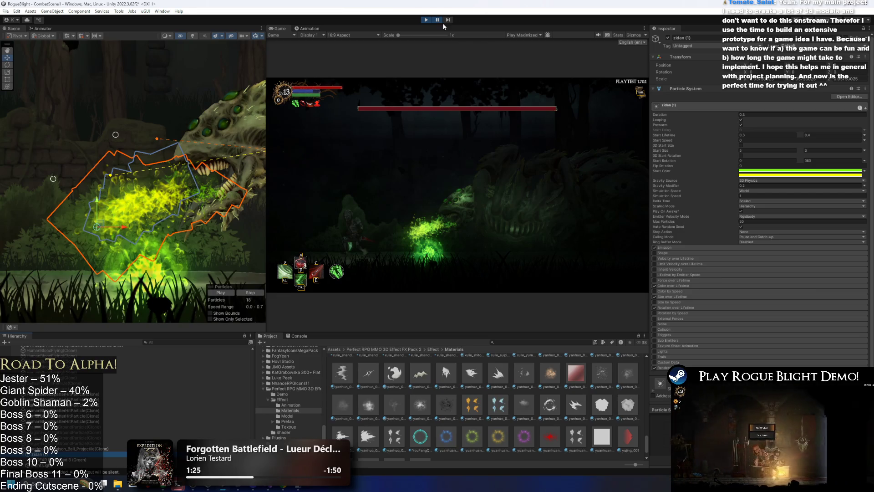
{"action": "key", "text": "shift+space"}
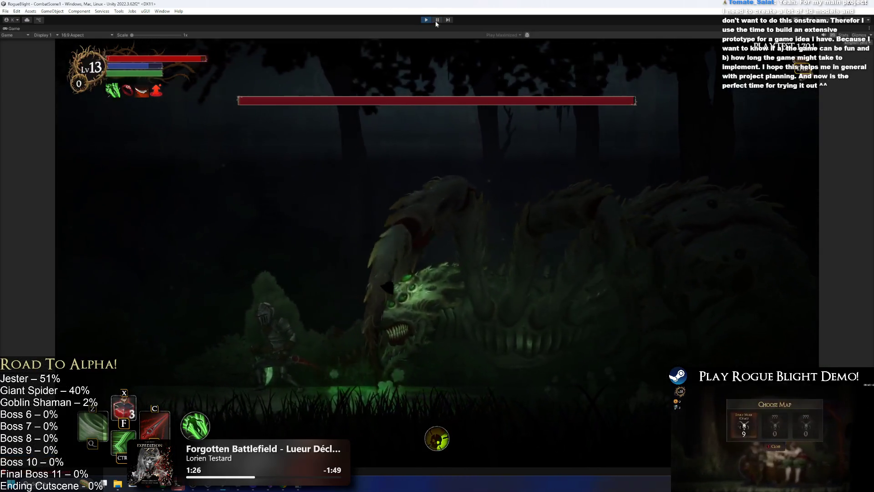
- Restore the editor and frame the Poison_Particle_Explosion(Clone), dragging it up and right
{"action": "key", "text": "shift+space"}
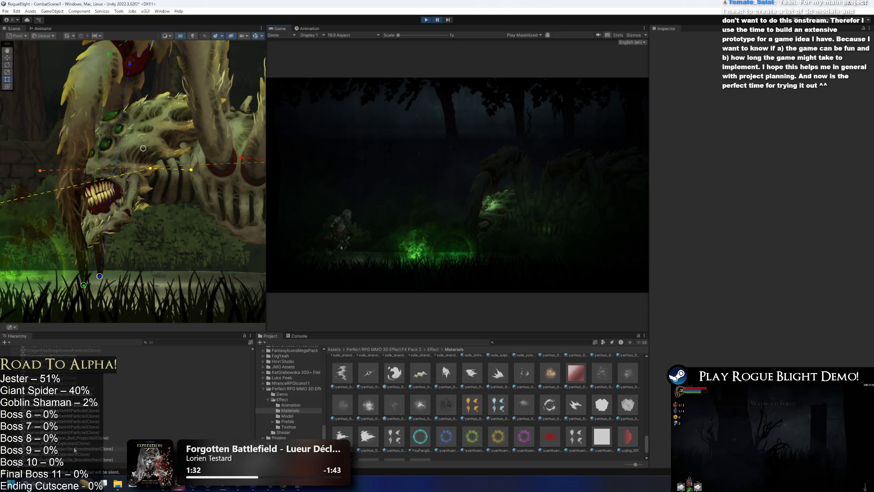
{"action": "left_click", "coordinate": [82, 454]}
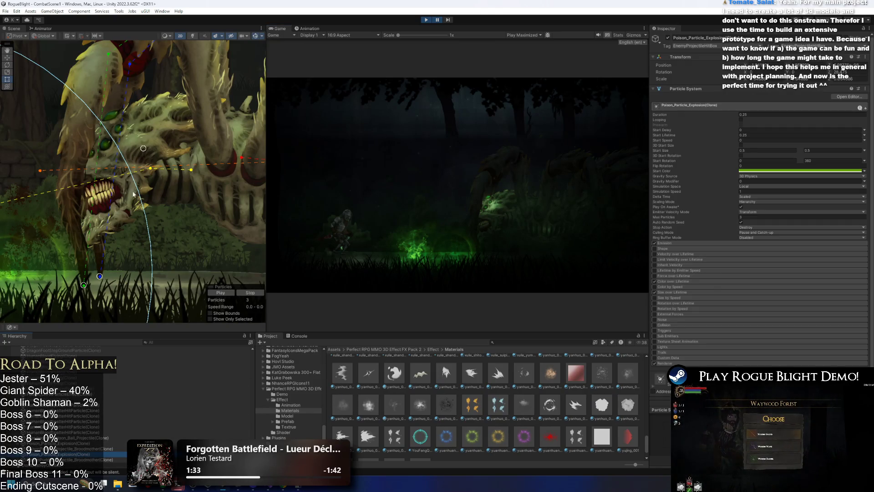
{"action": "left_click_drag", "start_coordinate": [134, 194], "coordinate": [313, 151]}
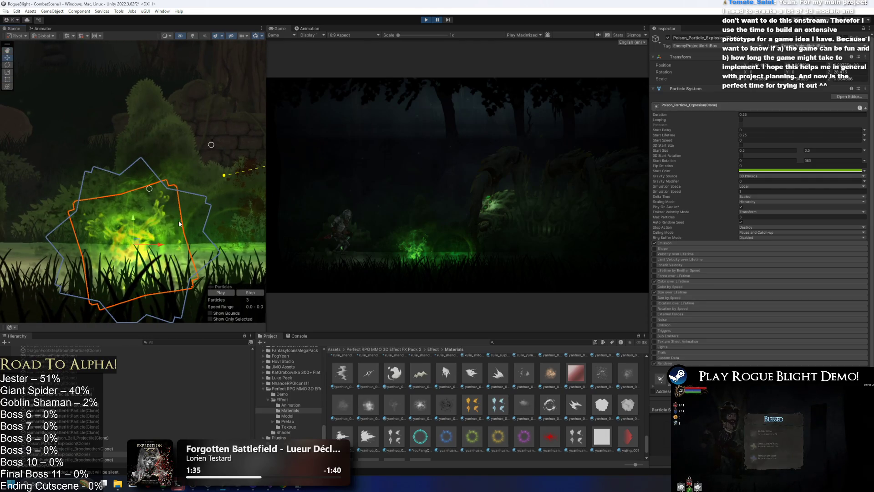
{"action": "key", "text": "f"}
{"action": "scroll", "coordinate": [154, 146], "scroll_direction": "down", "scroll_amount": 3}
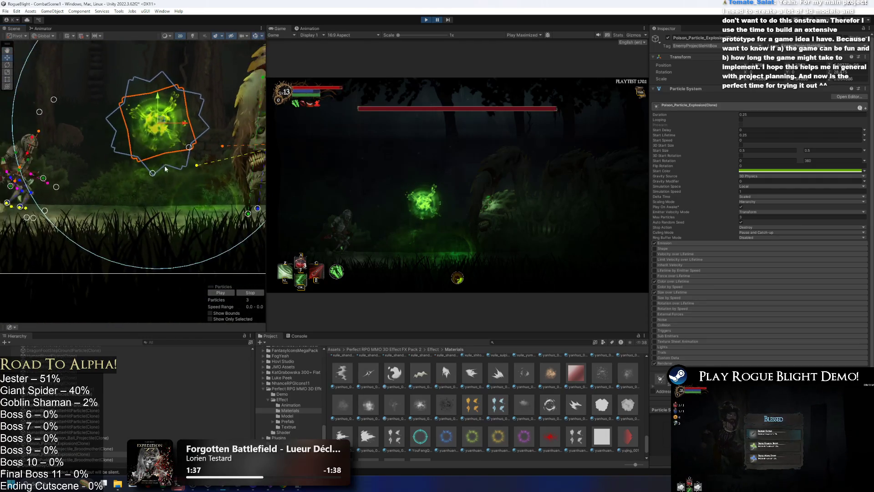
{"action": "left_click_drag", "start_coordinate": [126, 232], "coordinate": [203, 85]}
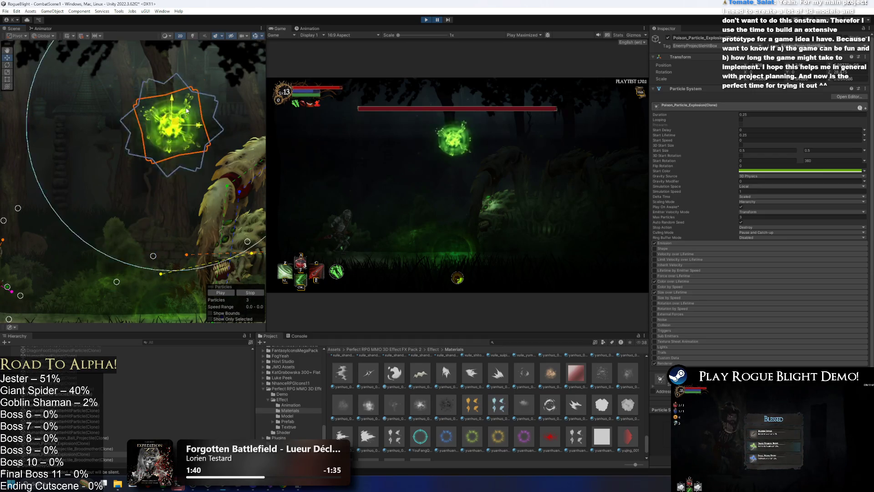
- Resume the game, then select and frame the spawned poison ball projectile clone
{"action": "left_click", "coordinate": [436, 20]}
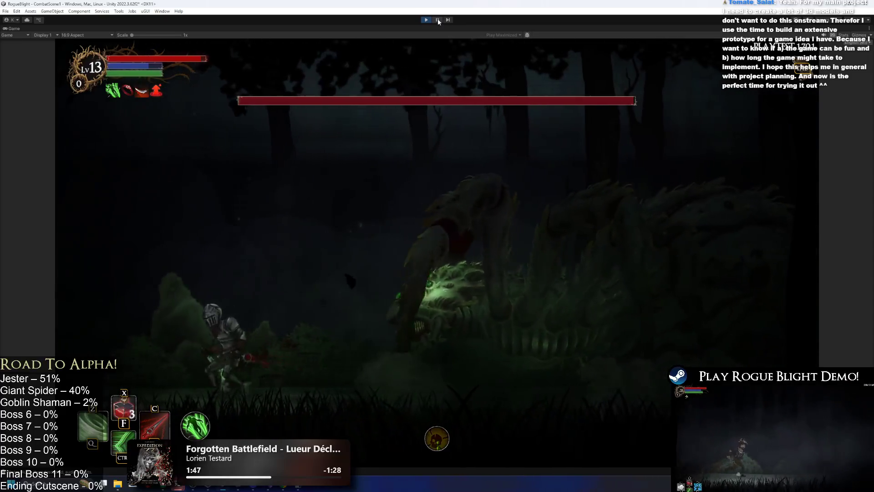
{"action": "left_click", "coordinate": [438, 20]}
{"action": "left_click", "coordinate": [439, 20]}
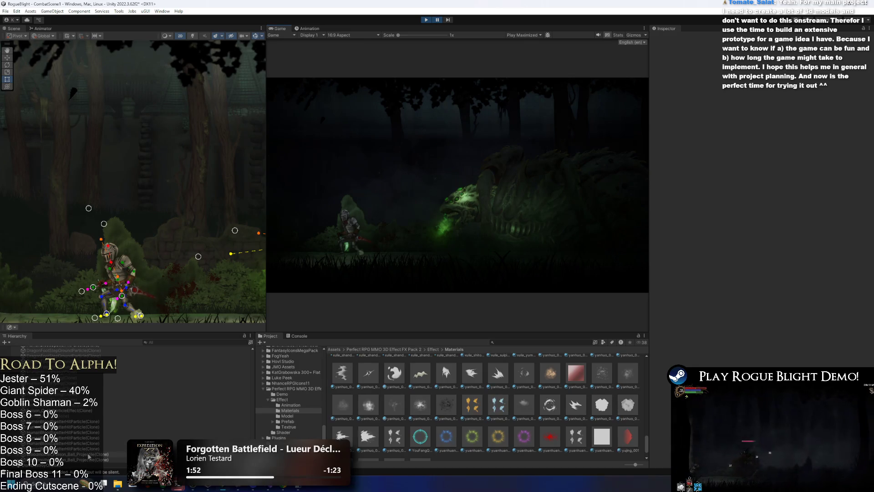
{"action": "left_click", "coordinate": [96, 443]}
{"action": "key", "text": "f"}
{"action": "key", "text": "w"}
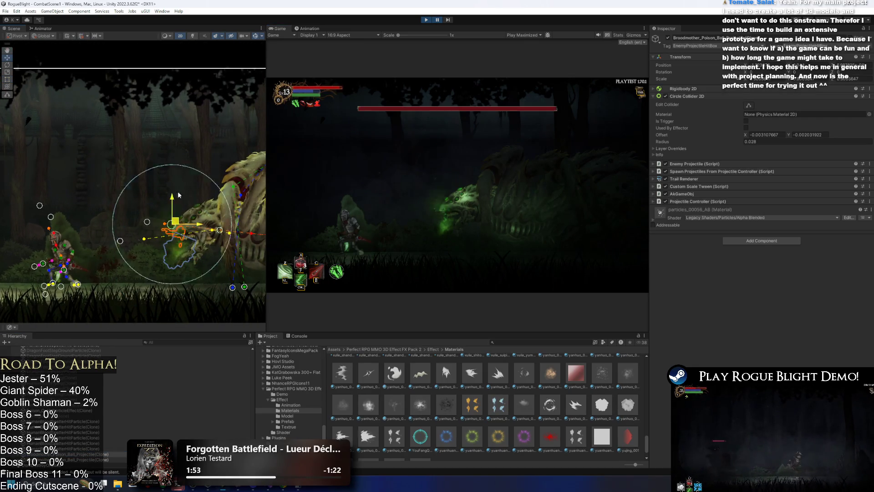
- Pause the game while the poison ball projectile is rising above the spider boss
{"action": "left_click", "coordinate": [437, 20]}
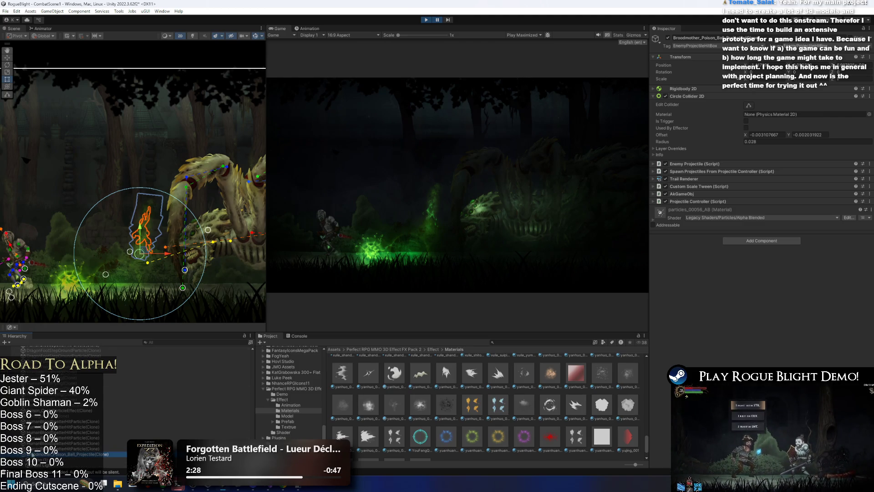
- Select zidan (1) and preview its particles as a tall green-yellow streak
{"action": "key", "text": "Down"}
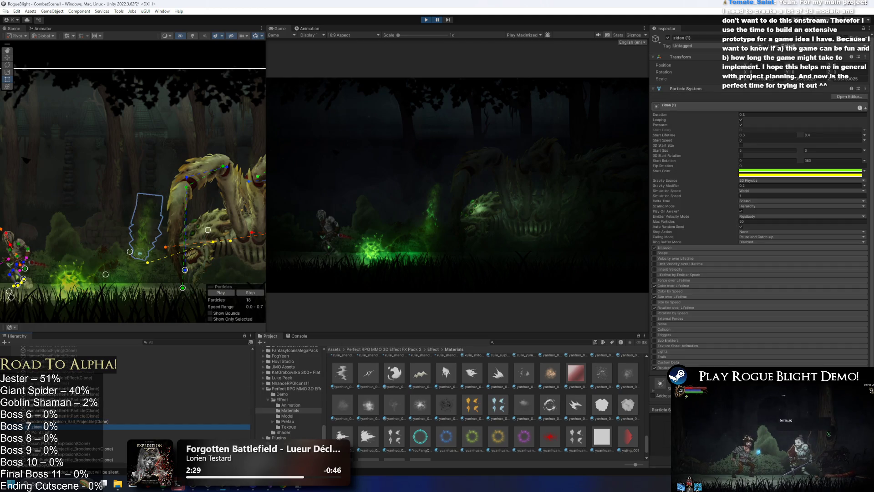
{"action": "left_click", "coordinate": [224, 294]}
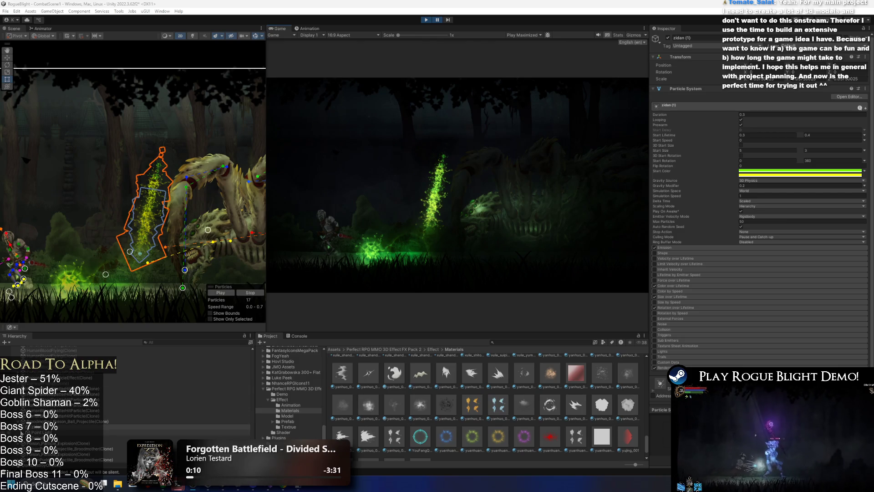
- Compare the CFXR Electrified 3 (Green) particle preview, then return to zidan (1)
{"action": "left_click", "coordinate": [43, 428]}
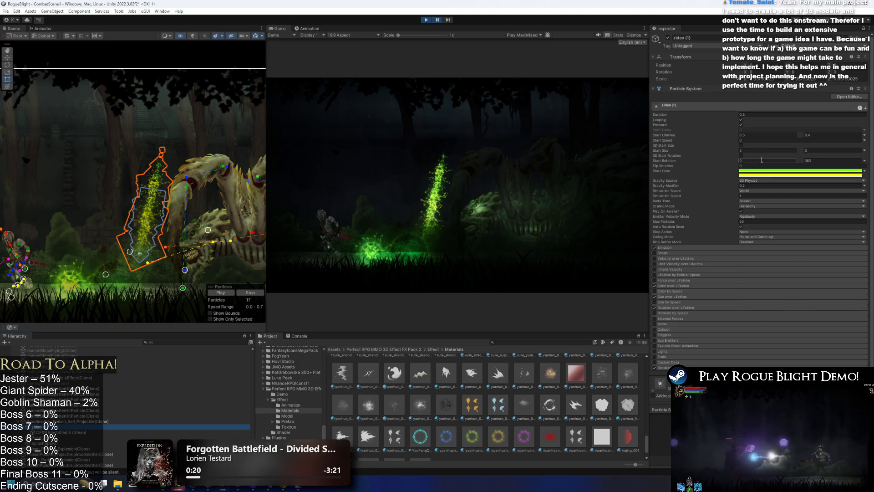
{"action": "left_click", "coordinate": [56, 432]}
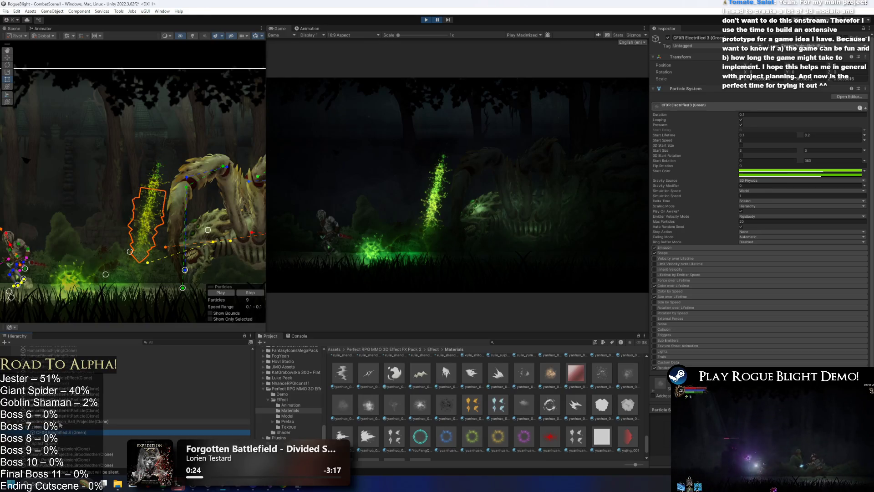
{"action": "left_click", "coordinate": [223, 293]}
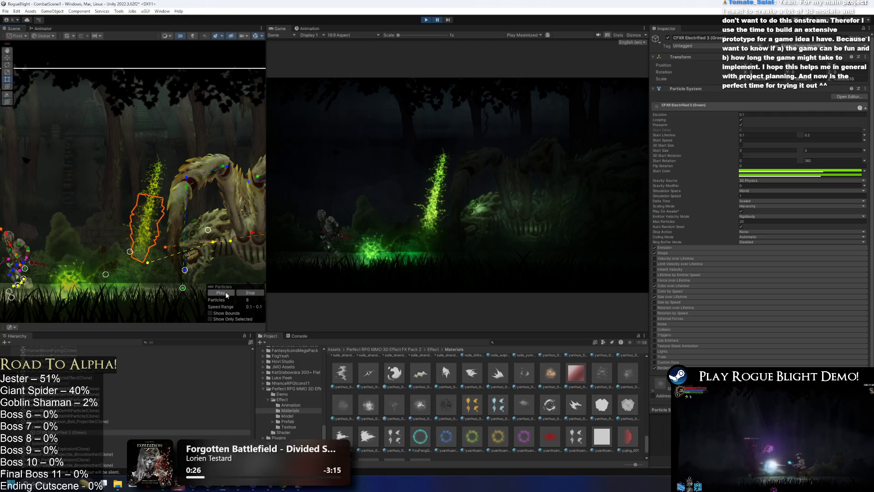
{"action": "left_click", "coordinate": [136, 427]}
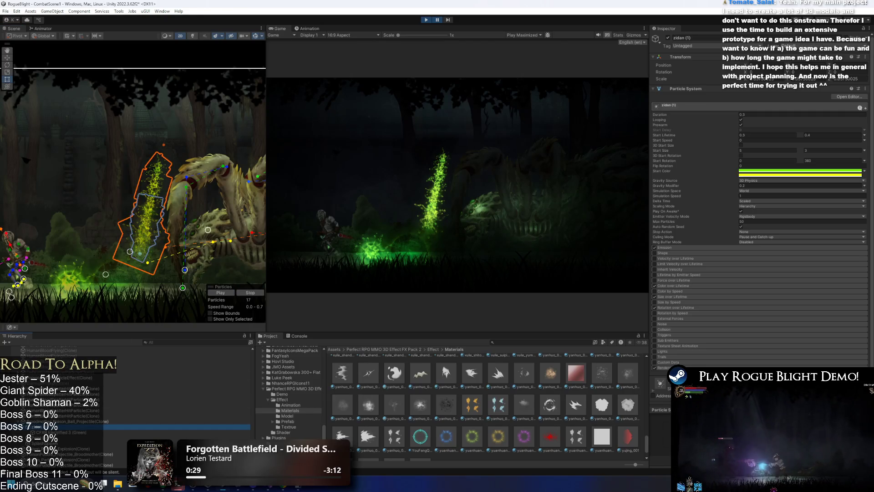
{"action": "mouse_move", "coordinate": [665, 244]}
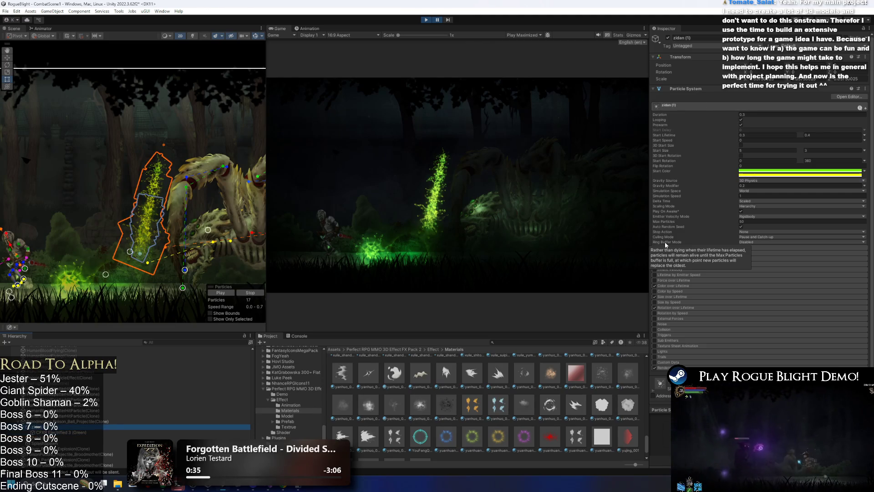
{"action": "key", "text": "Up"}
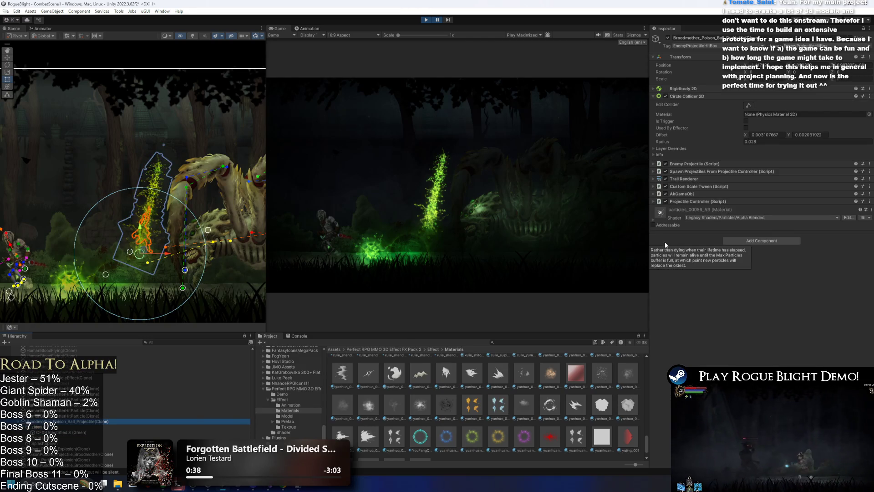
{"action": "key", "text": "Down"}
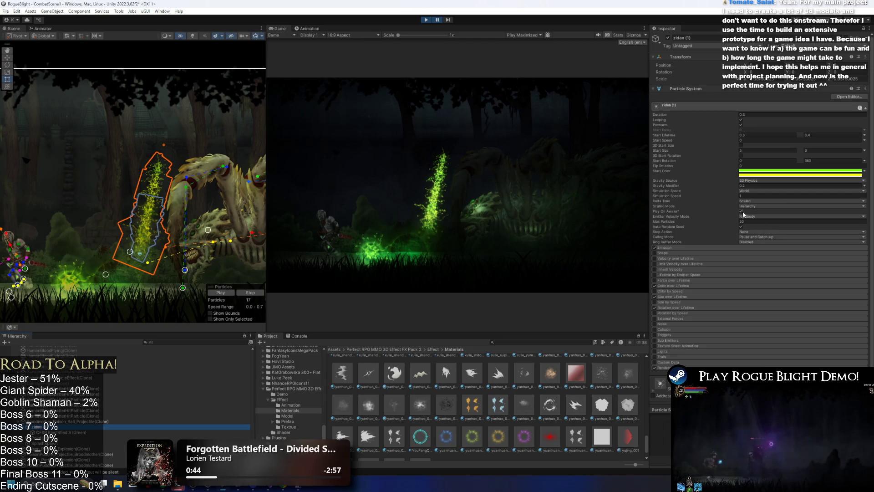
- Set zidan (1)'s Gravity Source to 2D Physics after reviewing its scaling, timing and culling options
{"action": "left_click", "coordinate": [760, 206]}
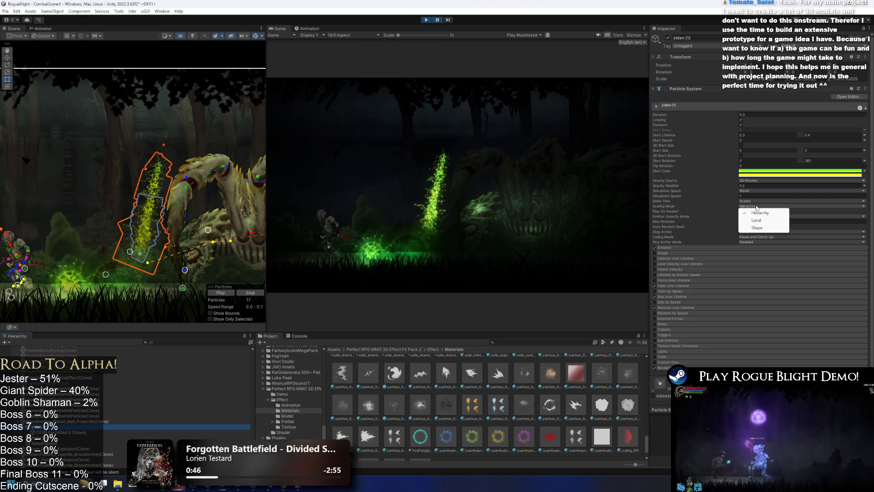
{"action": "left_click", "coordinate": [757, 206]}
{"action": "left_click", "coordinate": [757, 202]}
{"action": "left_click", "coordinate": [758, 181]}
{"action": "left_click", "coordinate": [759, 182]}
{"action": "left_click", "coordinate": [761, 195]}
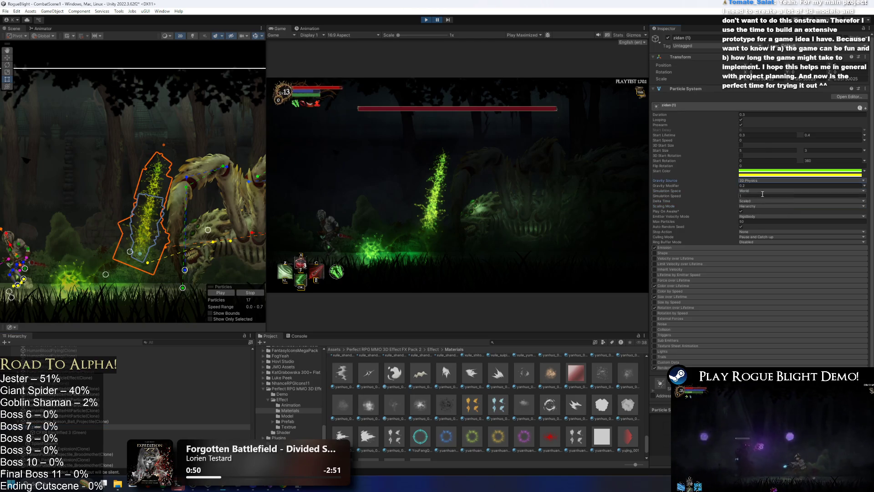
{"action": "left_click", "coordinate": [758, 231]}
{"action": "left_click", "coordinate": [697, 242]}
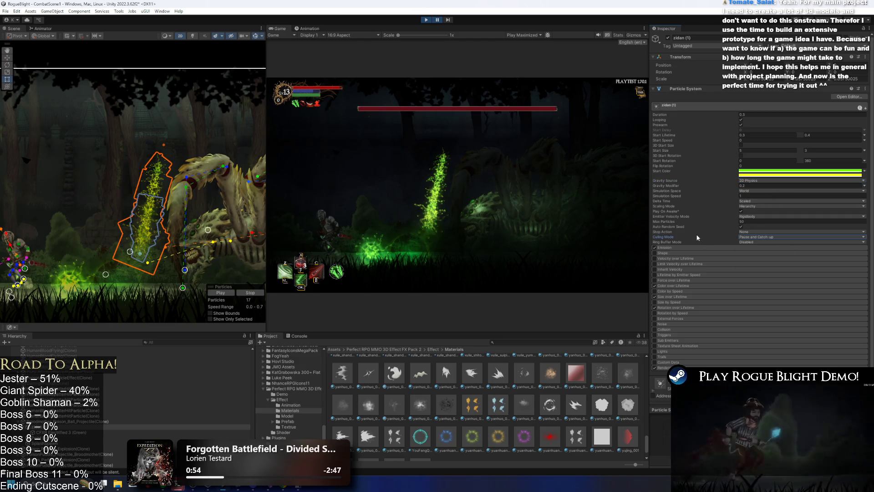
{"action": "left_click", "coordinate": [756, 236]}
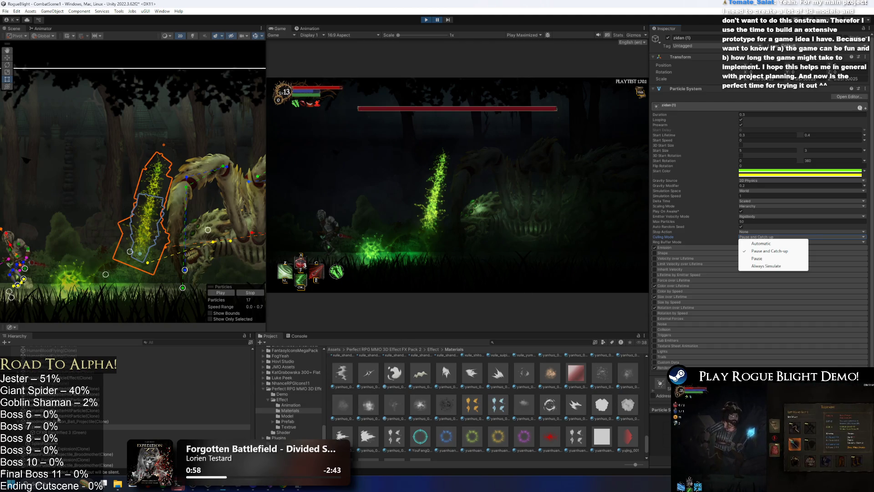
- Compare the blood spatter hit particle, then pause and stop the play-mode test
{"action": "left_click", "coordinate": [85, 406]}
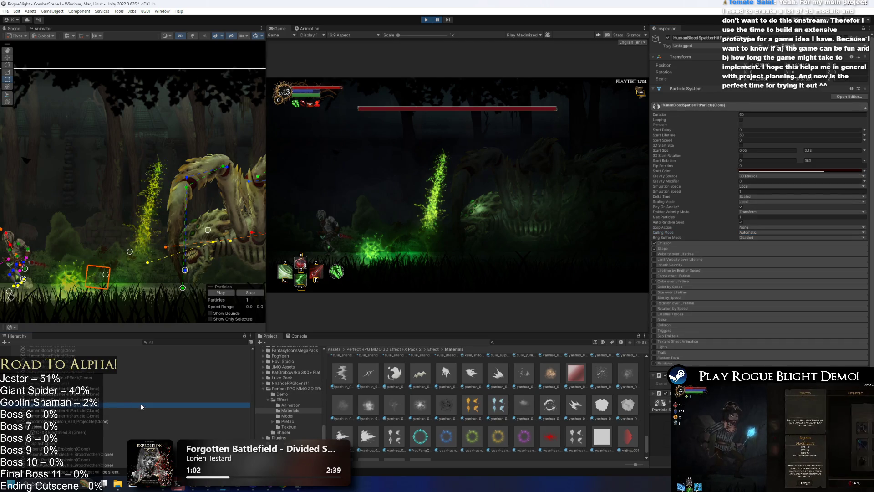
{"action": "left_click", "coordinate": [145, 427]}
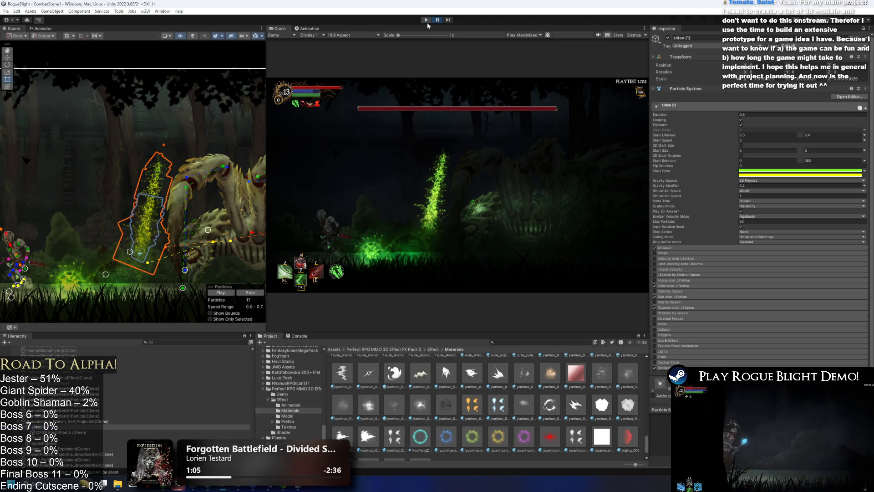
{"action": "left_click", "coordinate": [435, 20]}
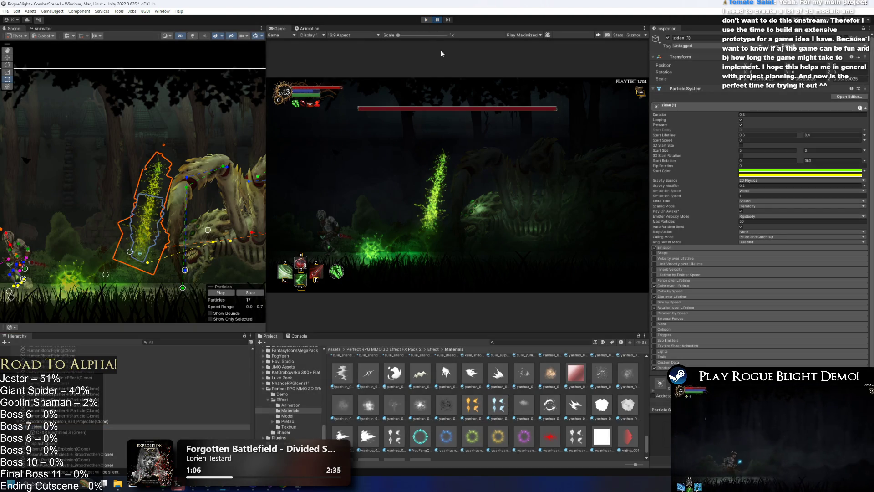
{"action": "left_click", "coordinate": [426, 20]}
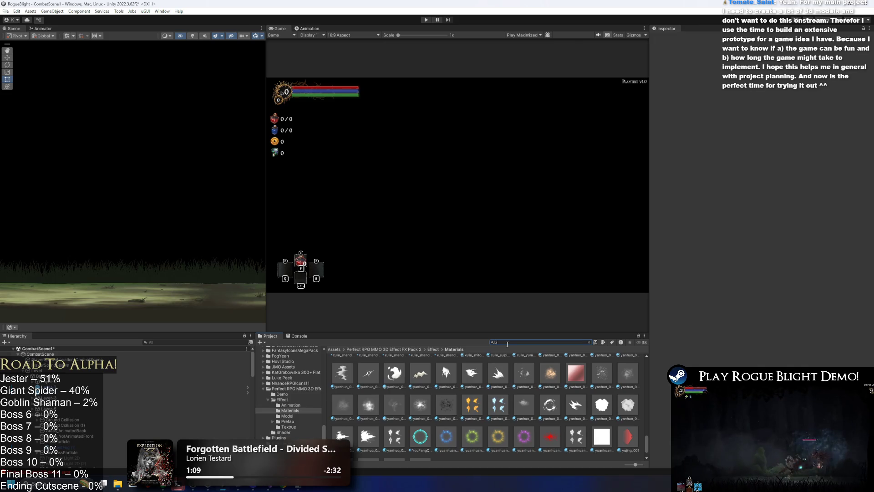
- Search 'brood m', open Broodmother_Prefab, and collapse its Long Range pattern and particle settings
{"action": "type", "text": "rood m"}
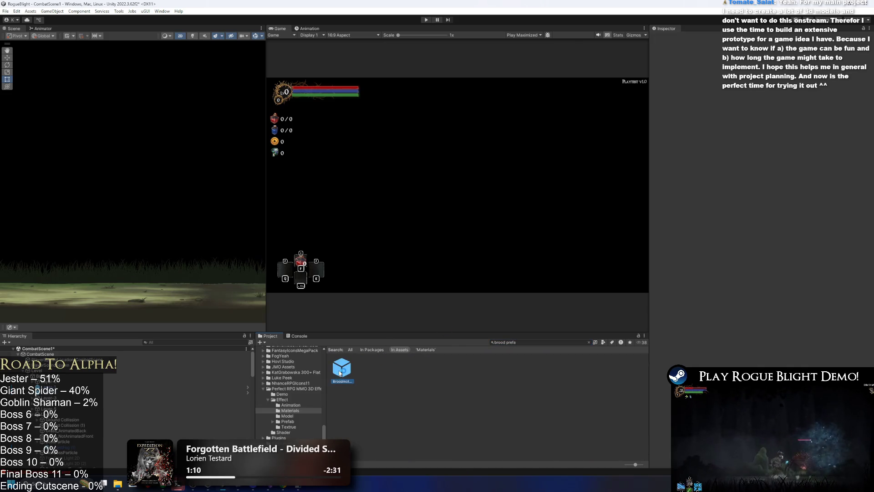
{"action": "double_click", "coordinate": [341, 369]}
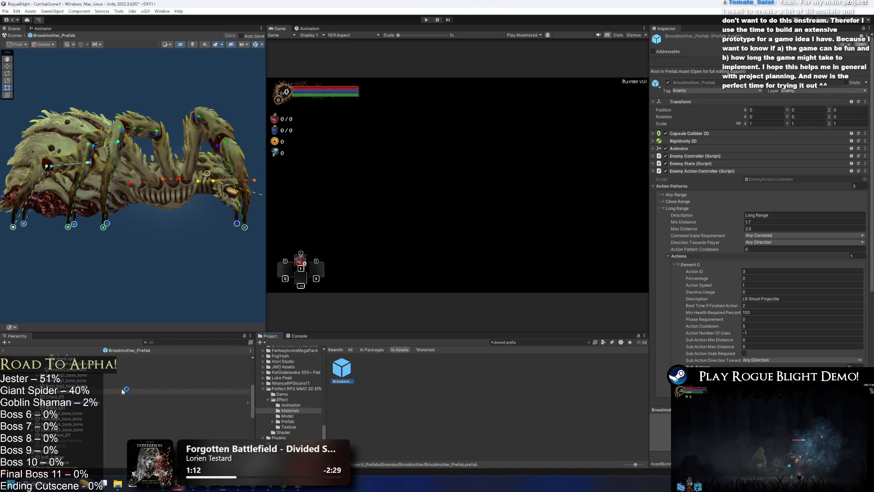
{"action": "left_click", "coordinate": [675, 208]}
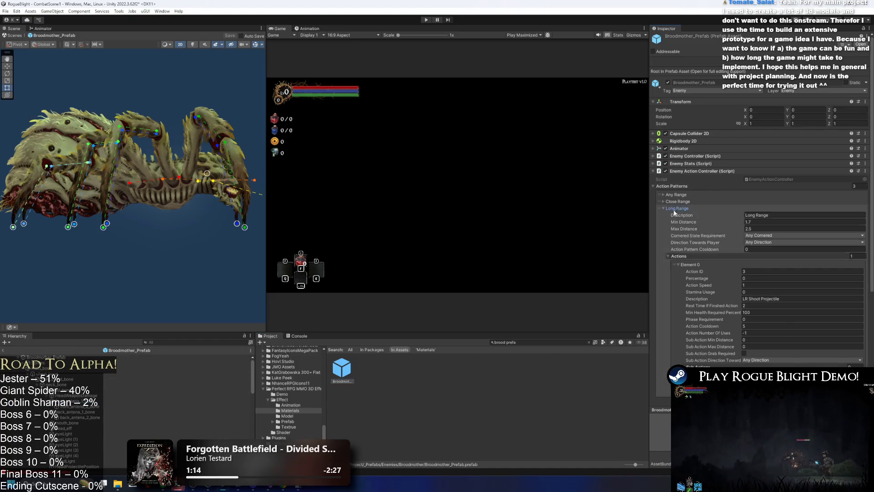
{"action": "left_click", "coordinate": [711, 287]}
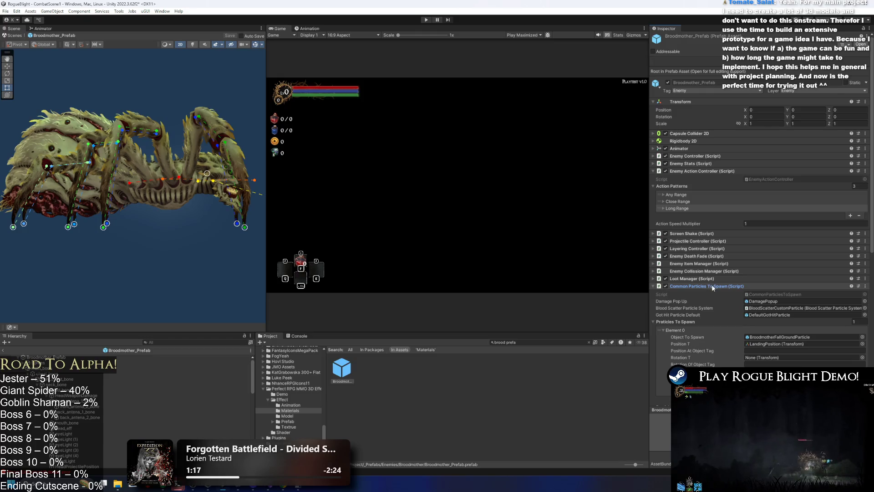
{"action": "scroll", "coordinate": [774, 269], "scroll_direction": "down", "scroll_amount": 10}
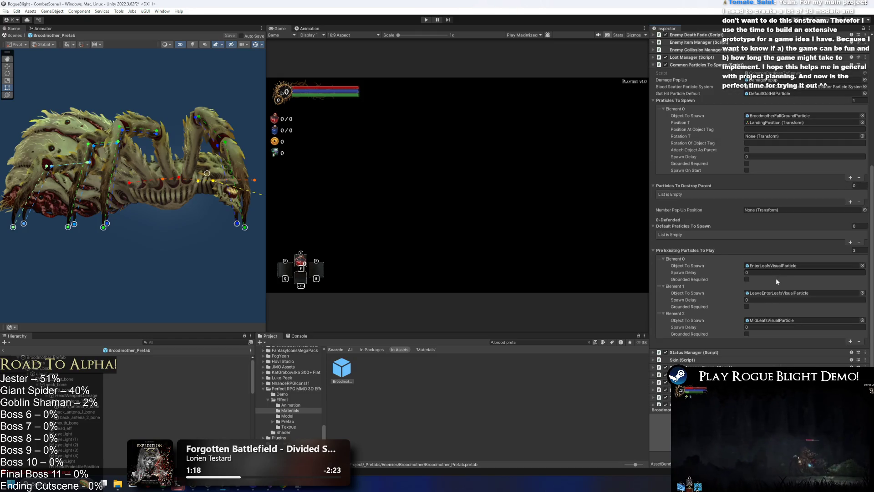
{"action": "left_click", "coordinate": [703, 66]}
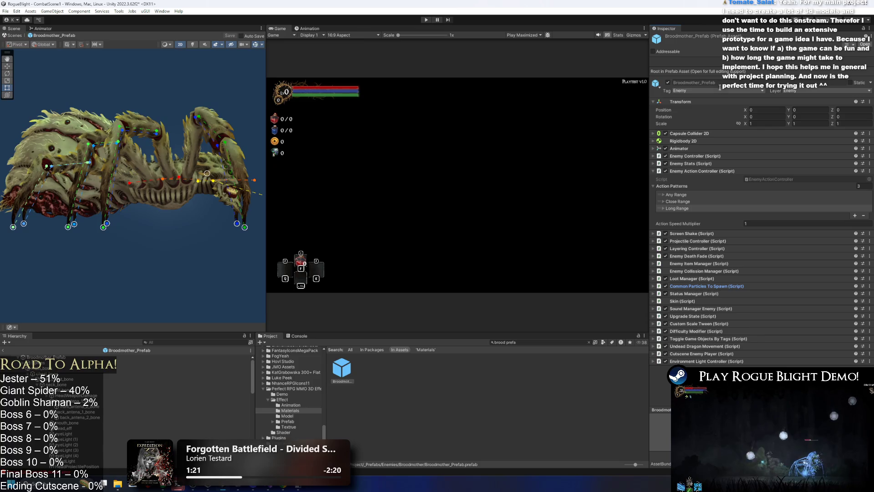
- Expand the boss's projectile list and open the poison ball projectile prefab
{"action": "left_click", "coordinate": [713, 170]}
{"action": "left_click", "coordinate": [714, 186]}
{"action": "scroll", "coordinate": [727, 296], "scroll_direction": "down", "scroll_amount": 4}
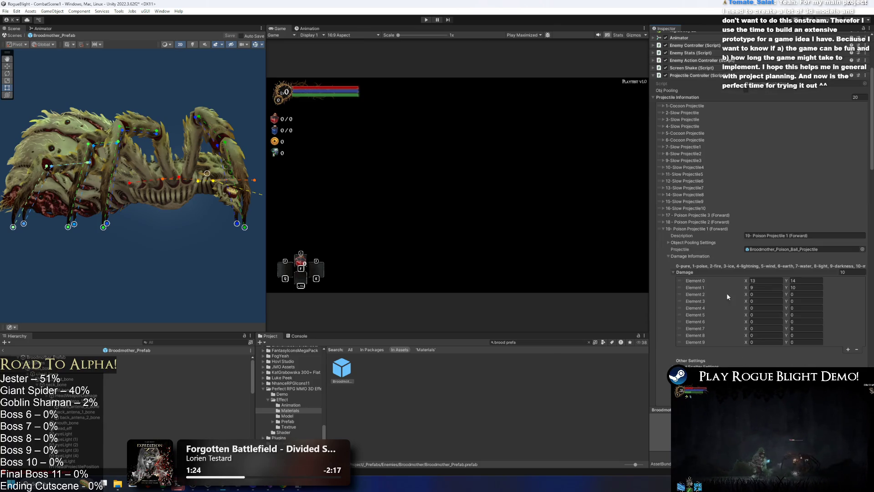
{"action": "double_click", "coordinate": [801, 249]}
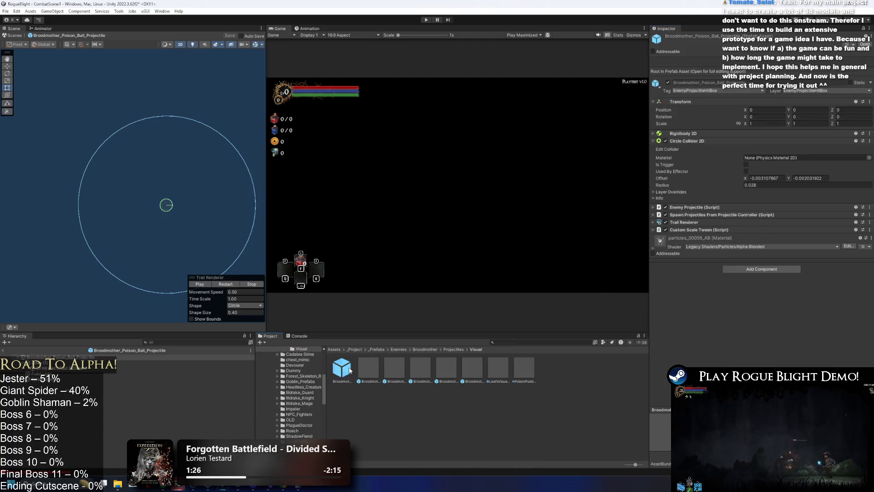
- Set zidan (1)'s particle Culling Mode to Automatic, then return to the root object
{"action": "left_click", "coordinate": [132, 363]}
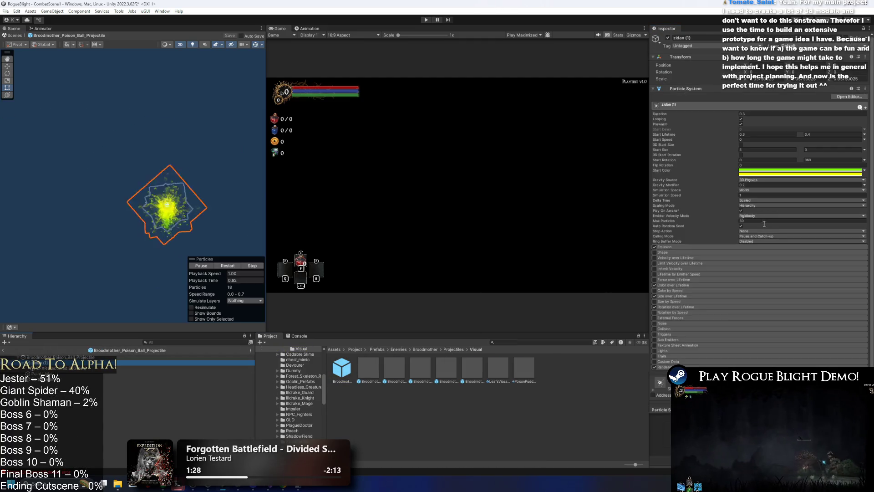
{"action": "left_click", "coordinate": [764, 236]}
{"action": "left_click", "coordinate": [768, 239]}
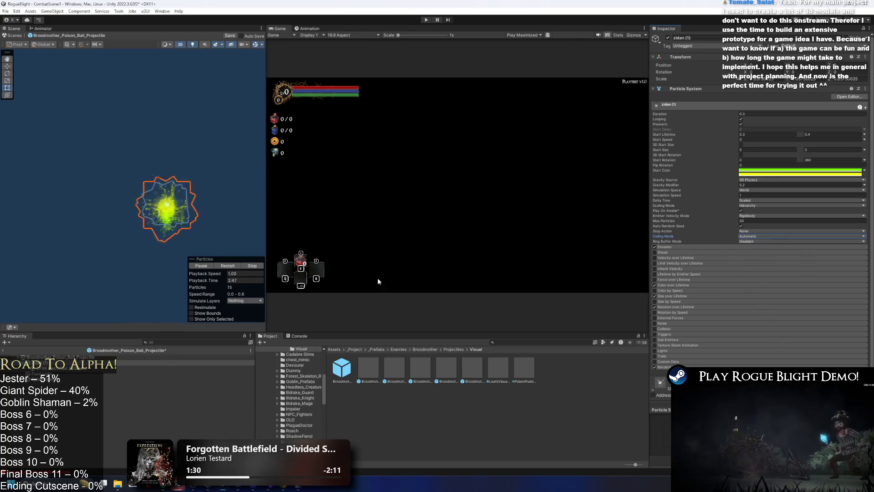
{"action": "left_click", "coordinate": [131, 368]}
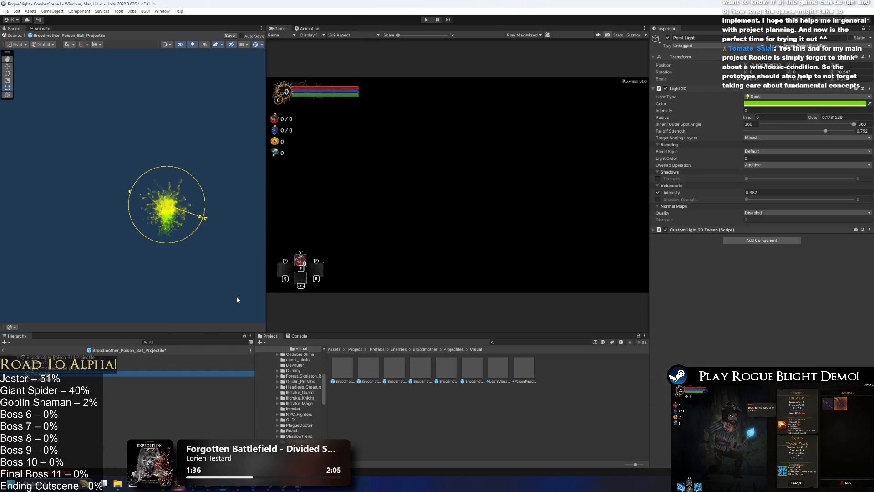
{"action": "key", "text": "Up"}
{"action": "key", "text": "Up"}
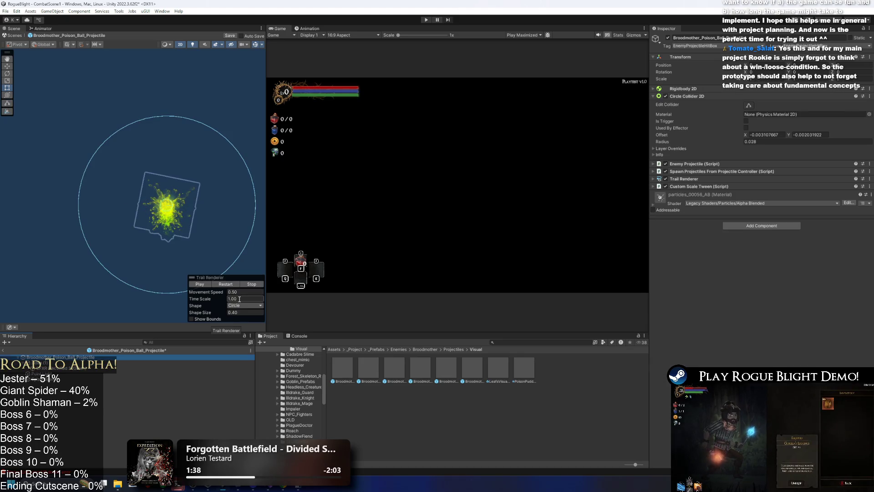
{"action": "key", "text": "Down"}
{"action": "key", "text": "Down"}
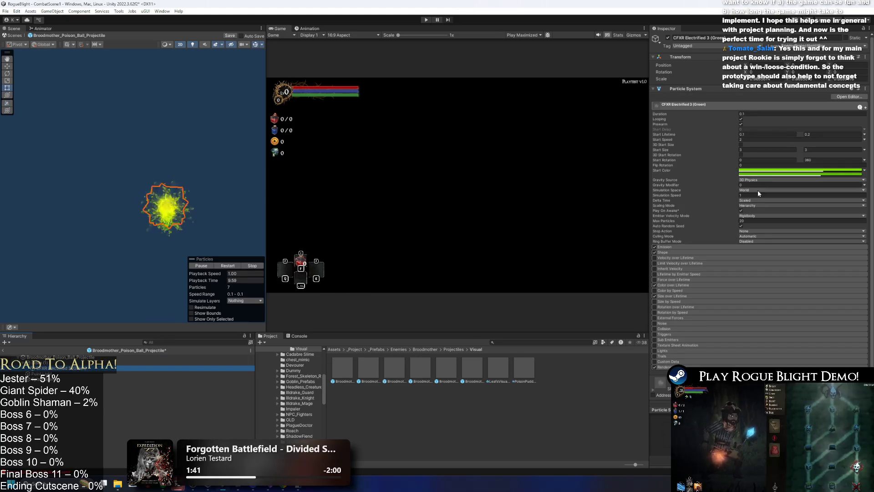
{"action": "key", "text": "Up"}
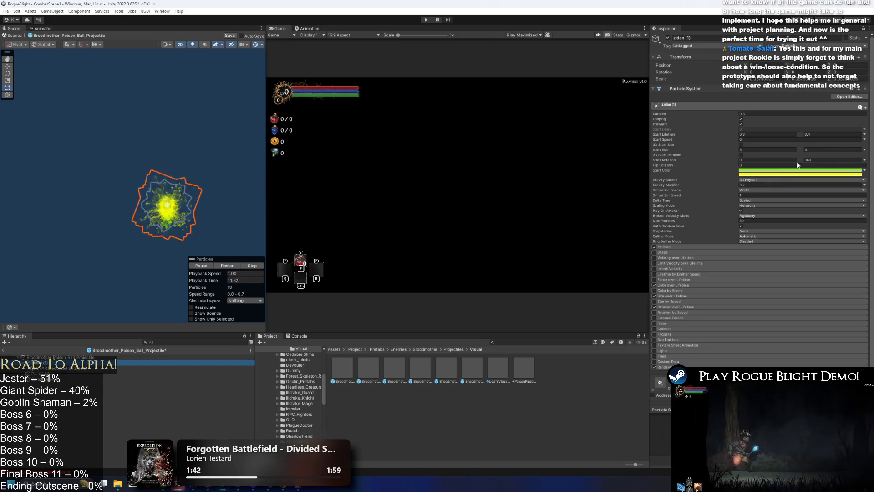
{"action": "key", "text": "Up"}
- Enlarge the Circle Collider 2D radius to 0.055 and save the prefab
{"action": "scroll", "coordinate": [203, 197], "scroll_direction": "up", "scroll_amount": 3}
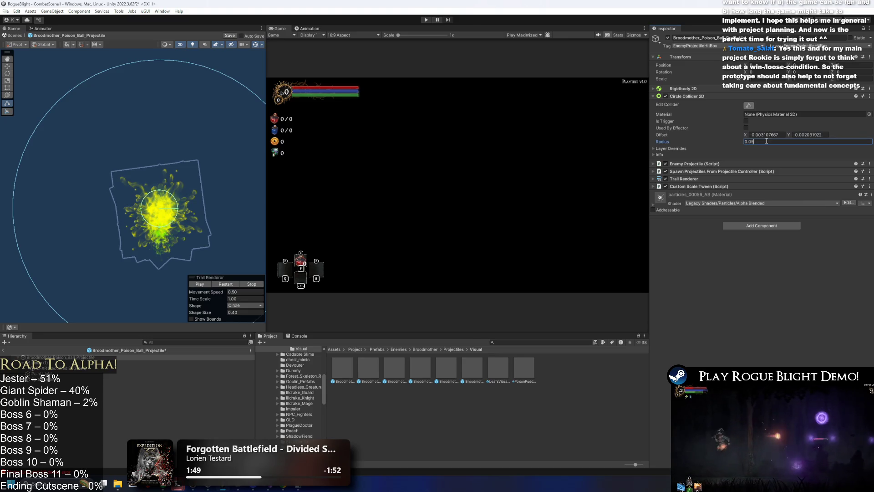
{"action": "type", "text": "5"}
{"action": "left_click", "coordinate": [199, 283]}
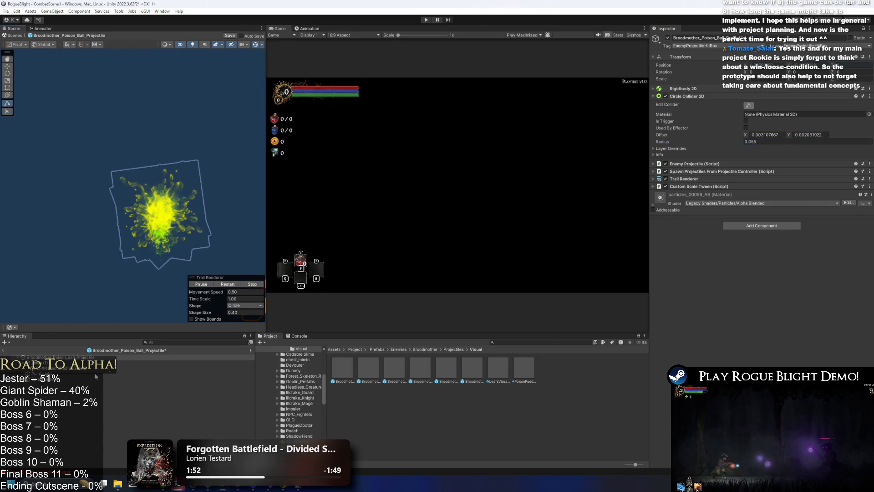
{"action": "key", "text": "ctrl+s"}
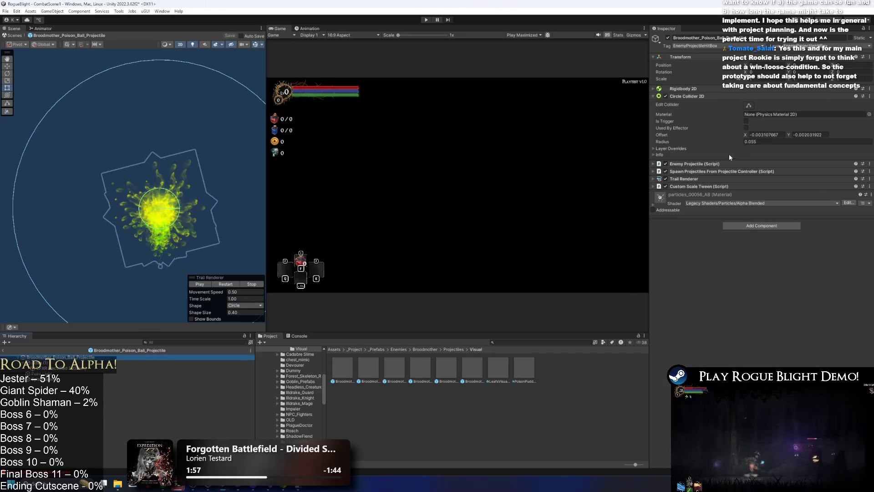
{"action": "left_click", "coordinate": [60, 362]}
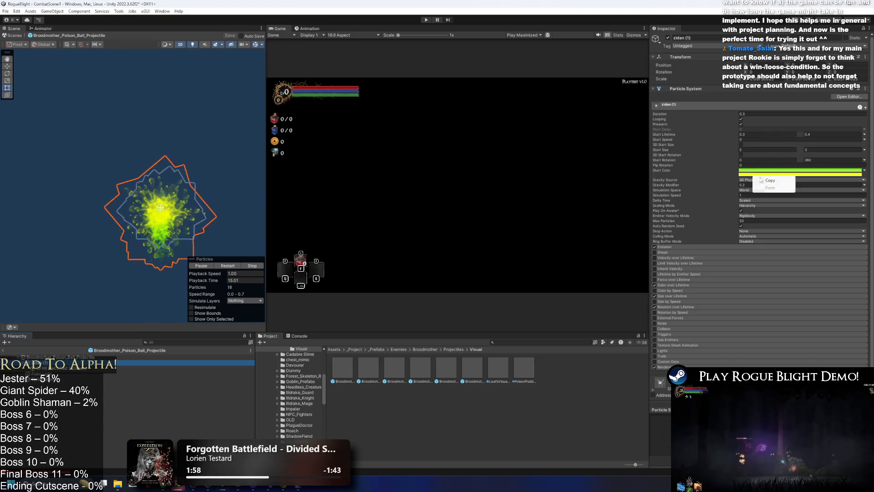
{"action": "left_click", "coordinate": [54, 357]}
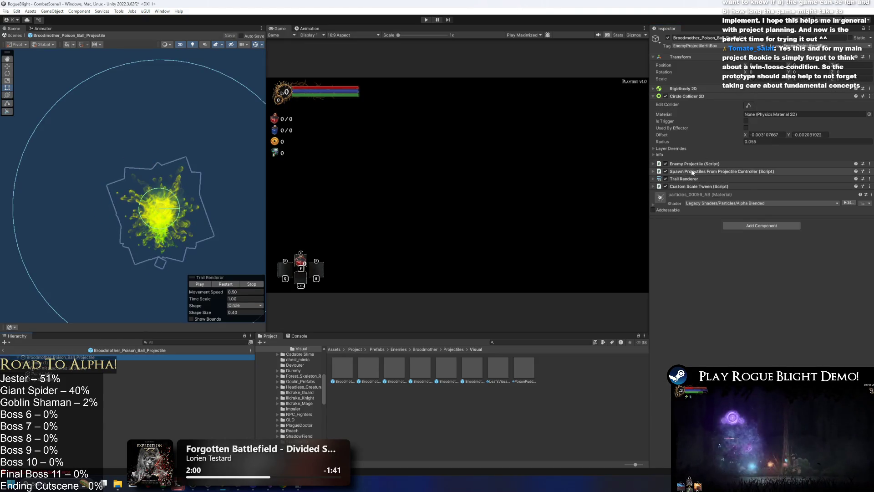
{"action": "left_click", "coordinate": [742, 179]}
- Make the Trail Renderer's color gradient yellow-green (C8FF00)
{"action": "left_click", "coordinate": [754, 329]}
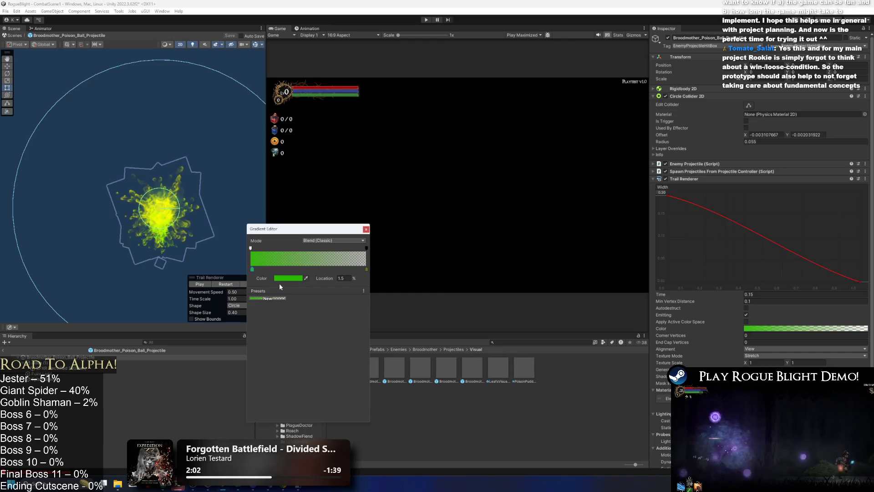
{"action": "right_click", "coordinate": [294, 279]}
{"action": "left_click", "coordinate": [310, 292]}
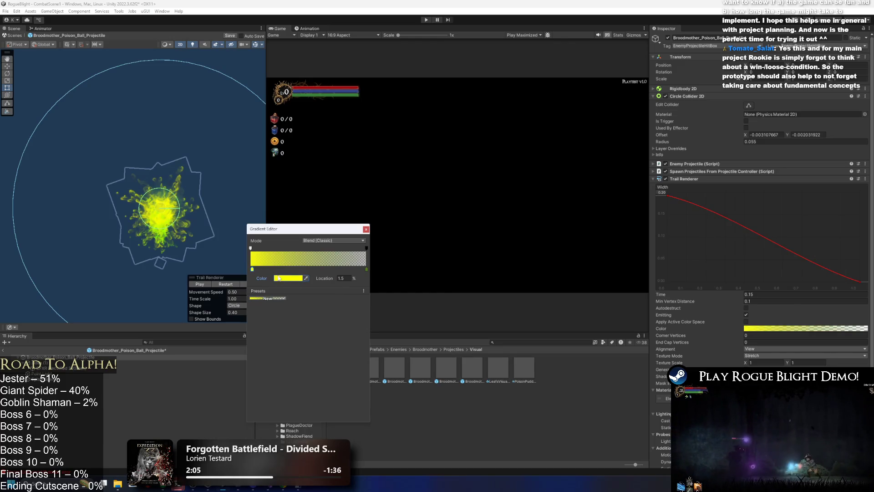
{"action": "left_click", "coordinate": [279, 279]}
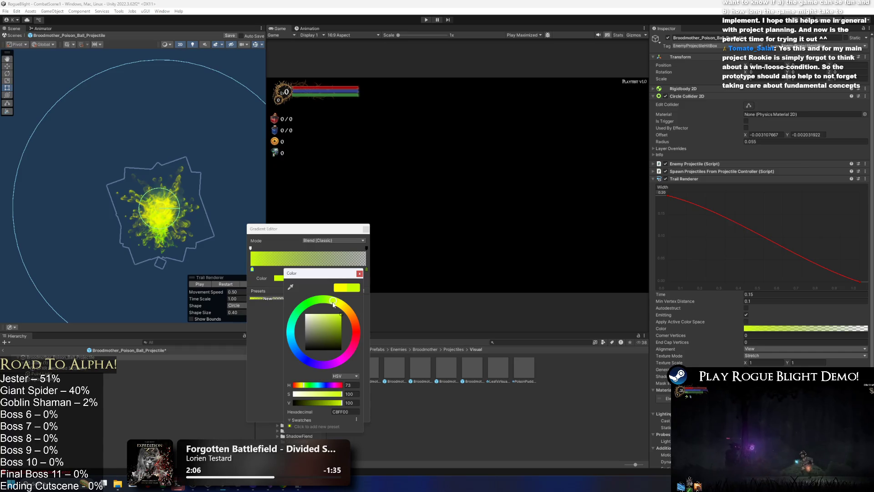
{"action": "left_click", "coordinate": [359, 274]}
{"action": "left_click", "coordinate": [319, 282]}
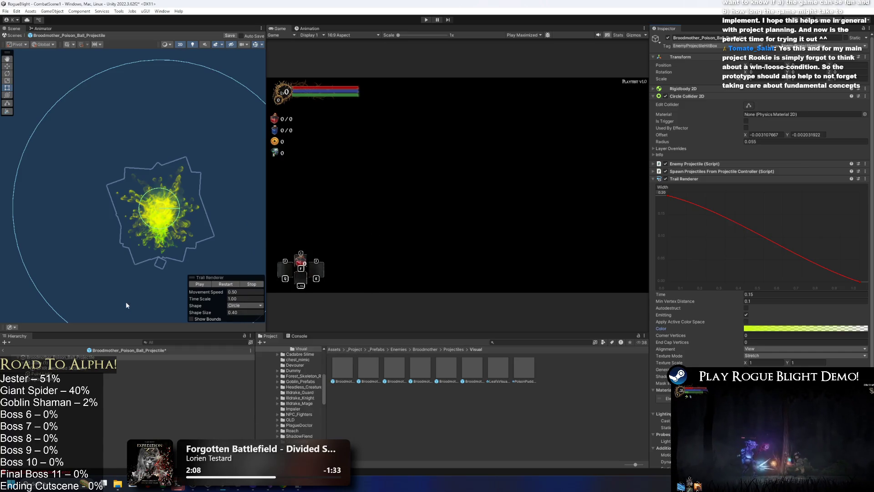
{"action": "left_click", "coordinate": [199, 284]}
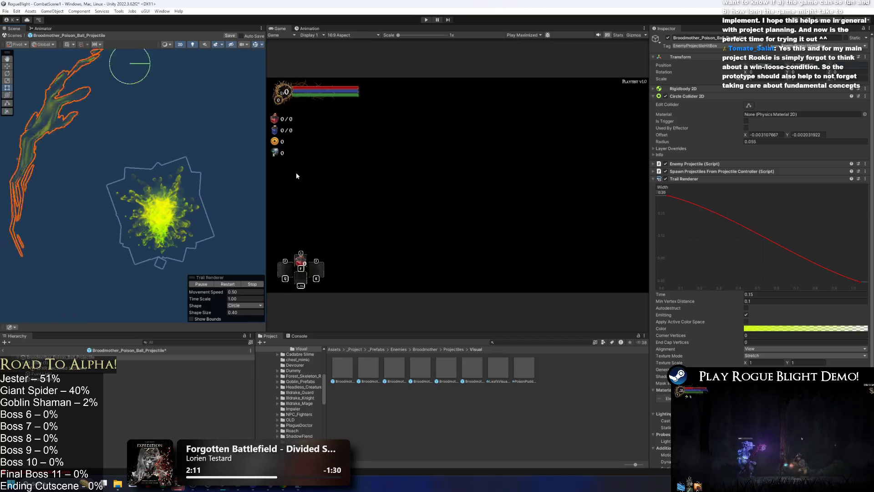
- Set the trail's Min Vertex Distance to 0.01 and Time to 0.2, then enter Play mode
{"action": "left_click", "coordinate": [750, 302]}
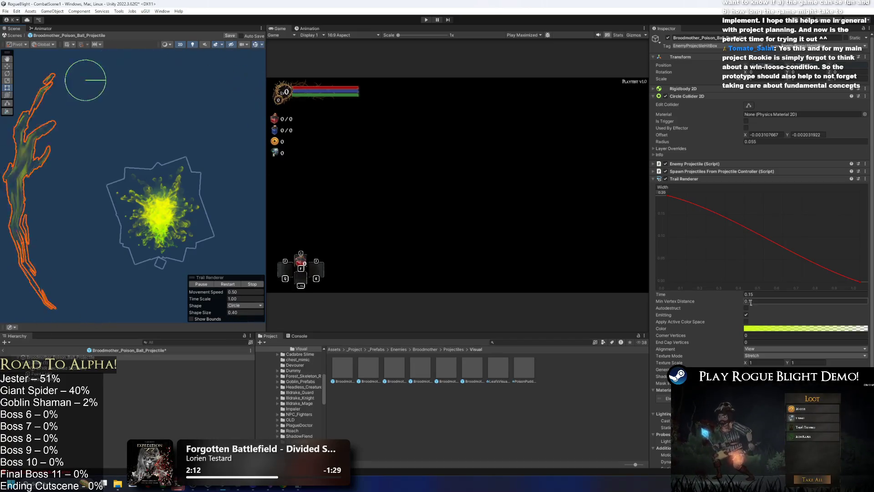
{"action": "type", "text": "0.2"}
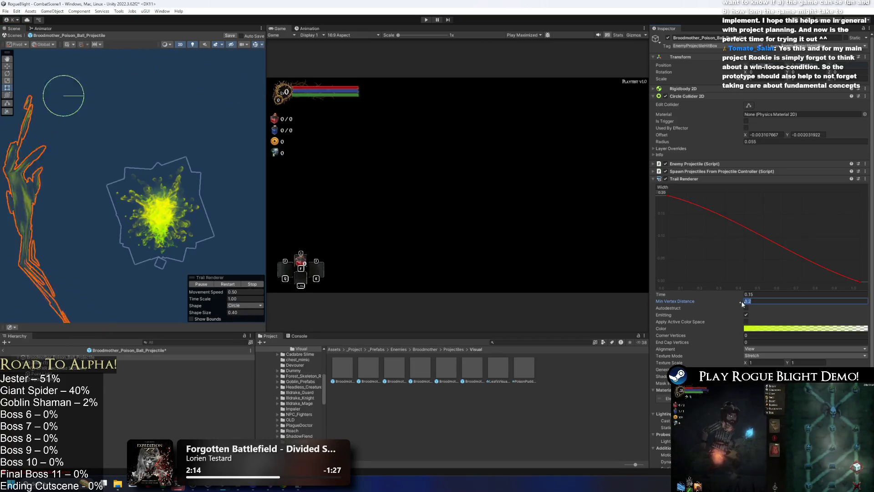
{"action": "key", "text": "BackSpace"}
{"action": "key", "text": "BackSpace"}
{"action": "key", "text": "BackSpace"}
{"action": "type", "text": "5"}
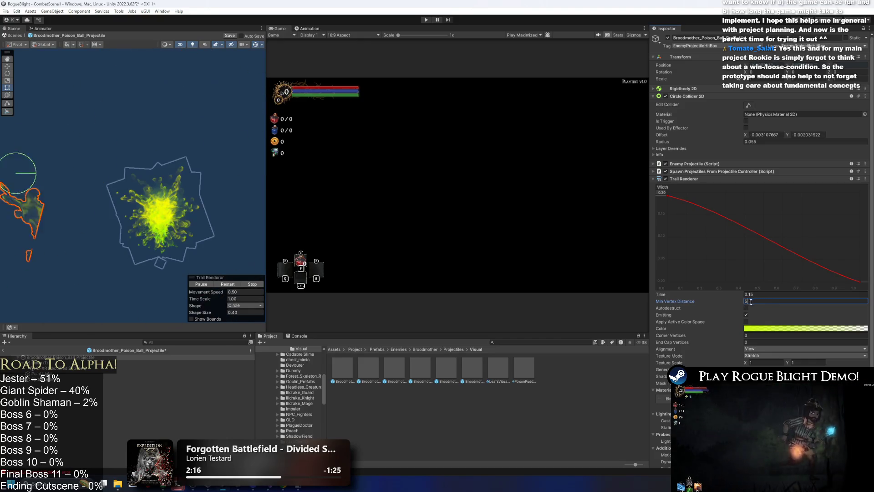
{"action": "type", "text": "0.0"}
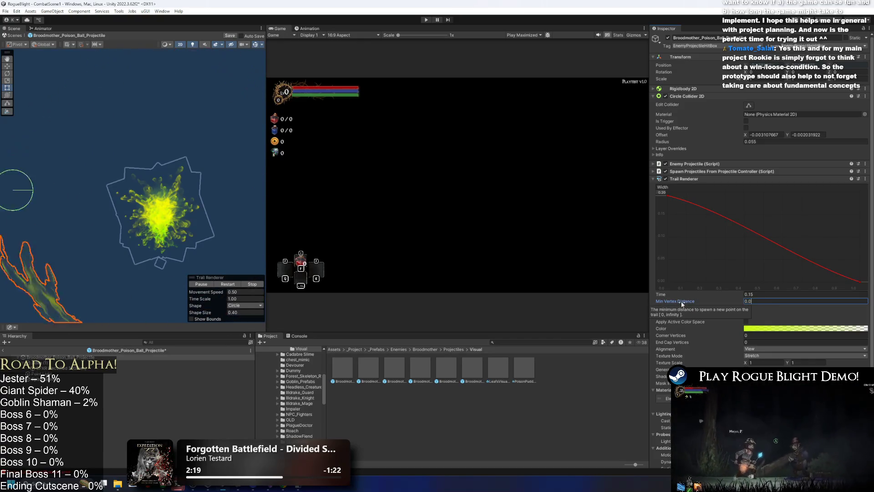
{"action": "type", "text": "1"}
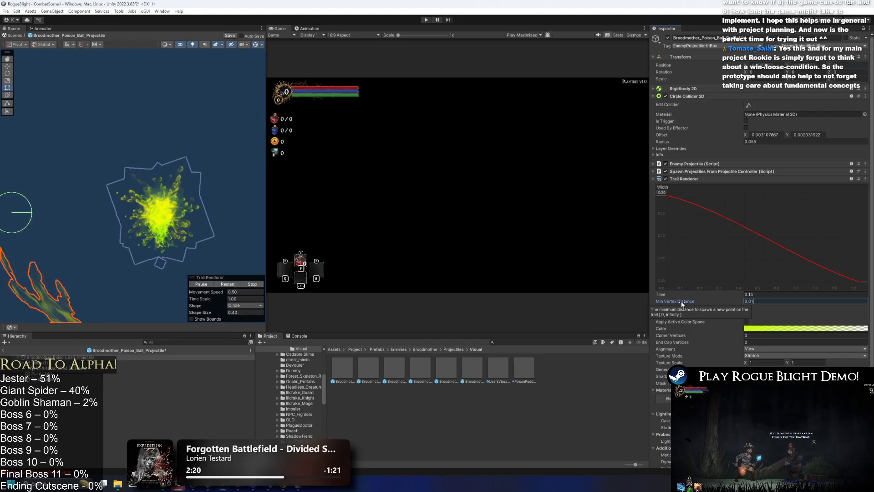
{"action": "left_click", "coordinate": [746, 295]}
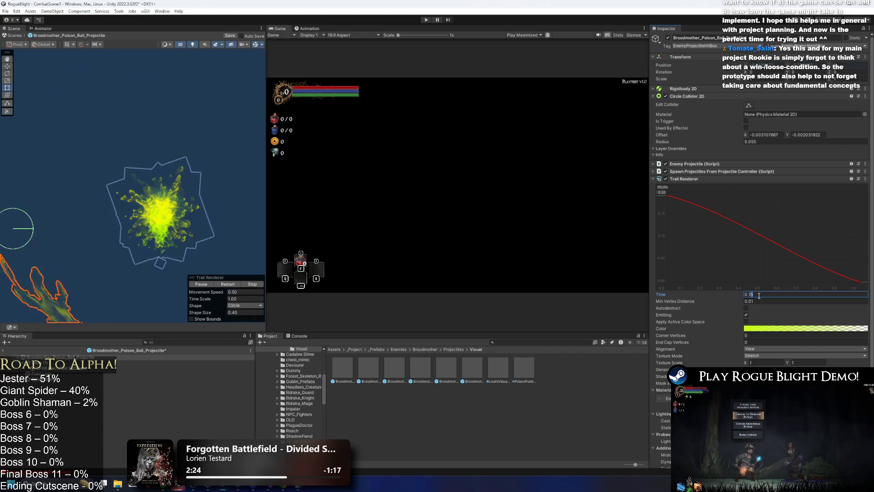
{"action": "type", "text": "0.19"}
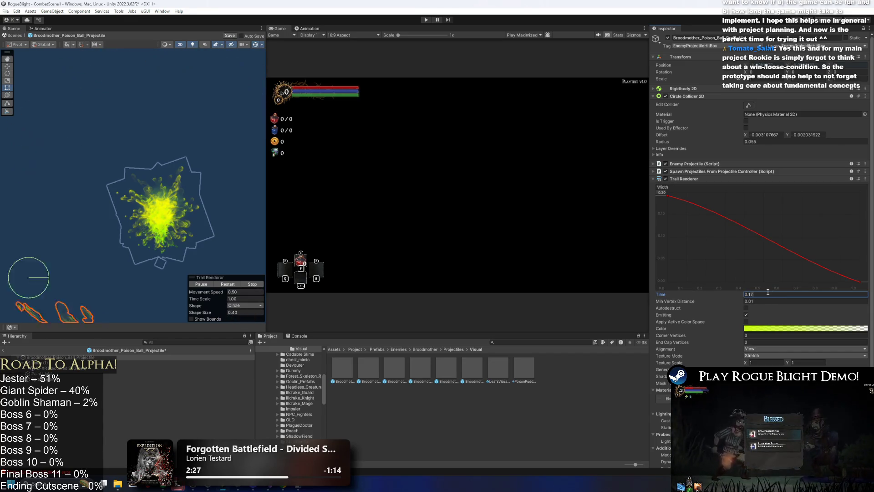
{"action": "key", "text": "BackSpace"}
{"action": "key", "text": "BackSpace"}
{"action": "type", "text": "2"}
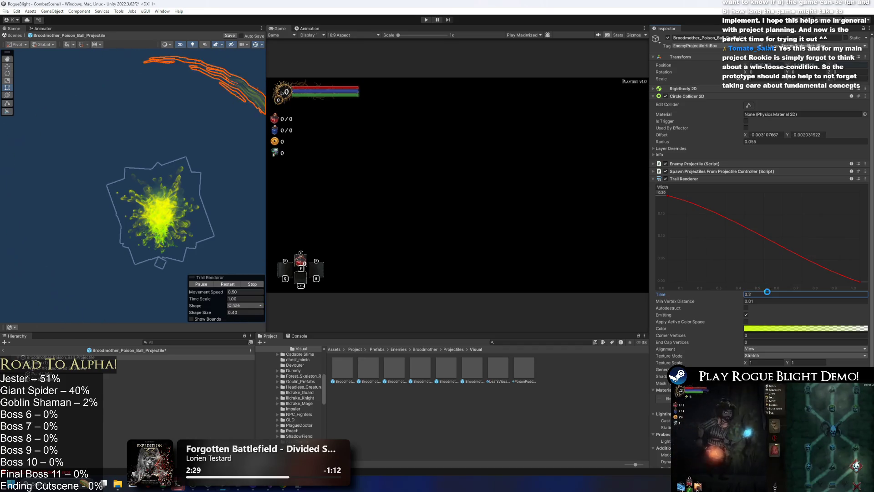
{"action": "left_click", "coordinate": [427, 20]}
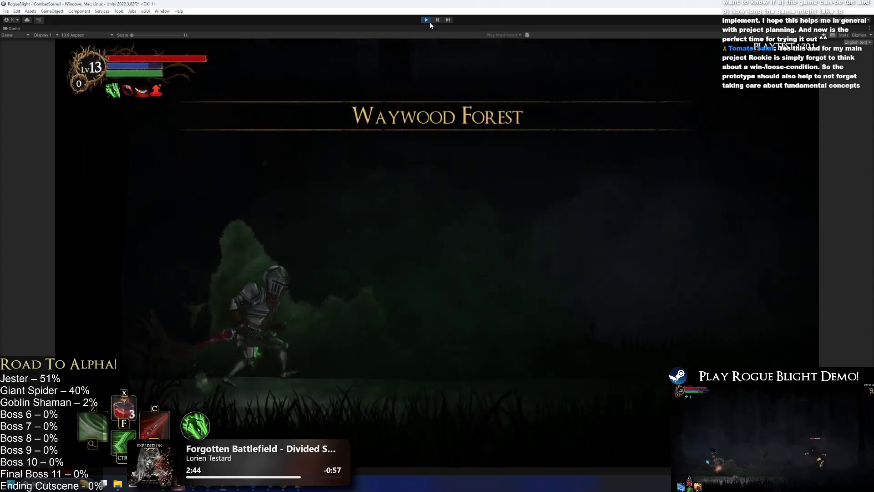
- Have the knight attack in the Game view to test the poison ball projectile
{"action": "left_click", "coordinate": [425, 282]}
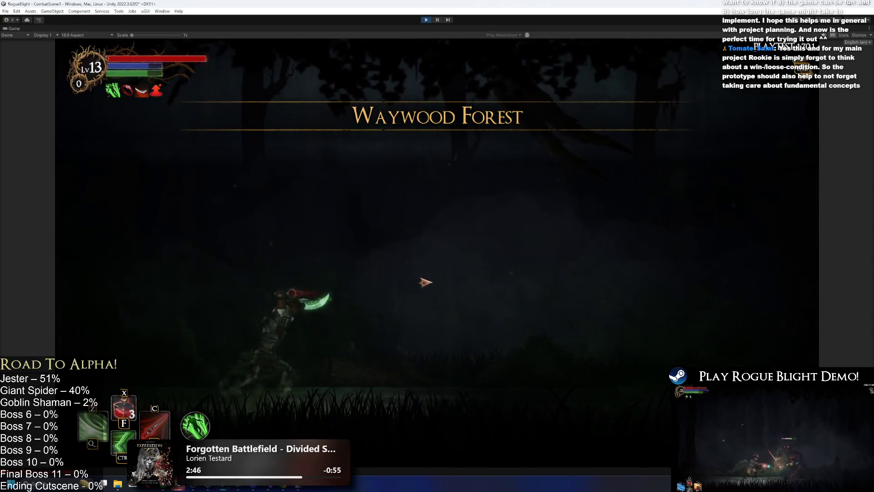